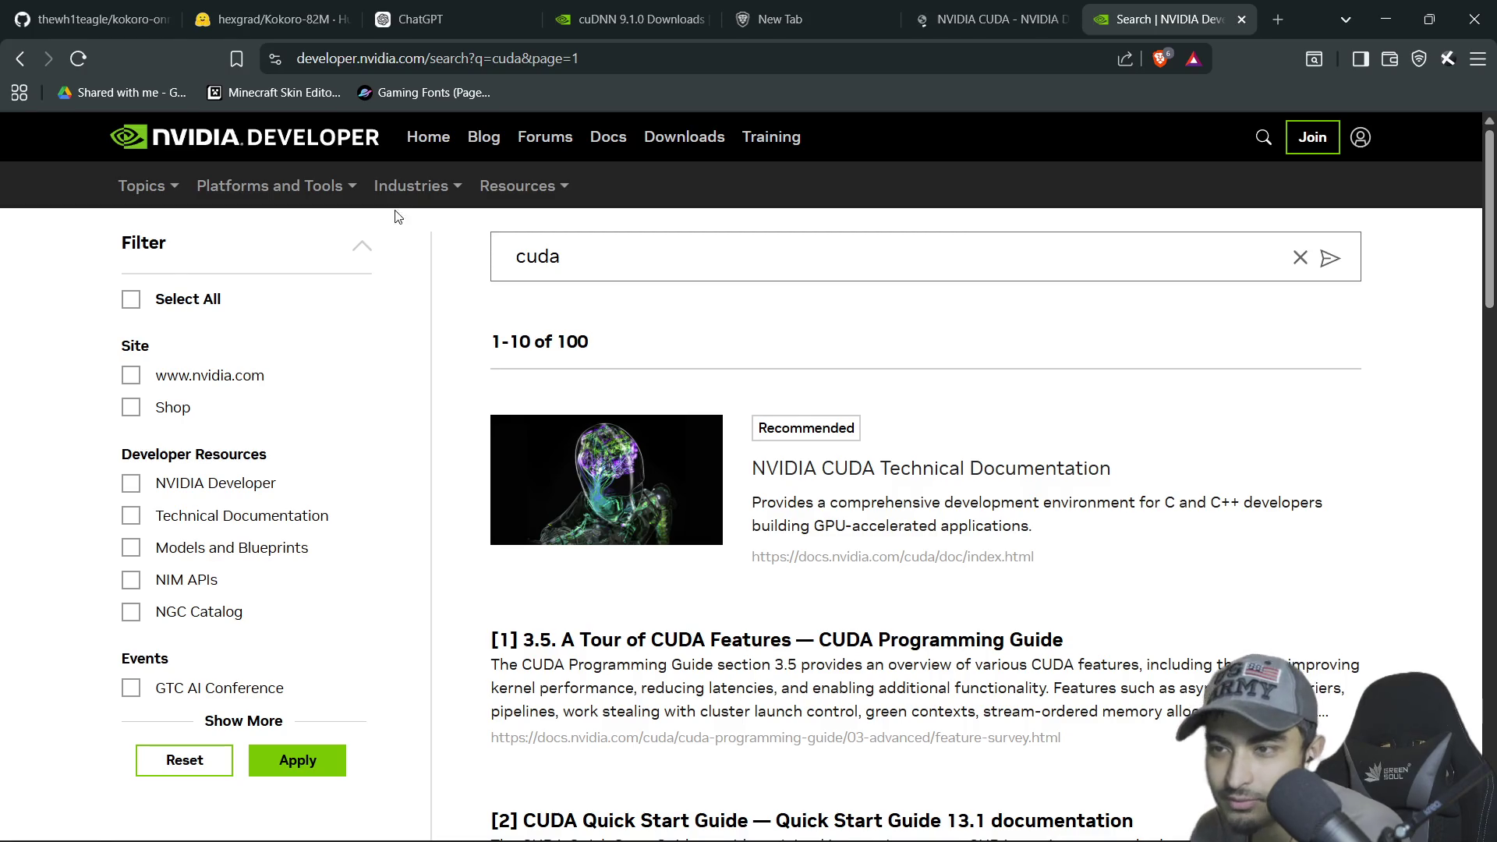
Go to CUDA Toolkit from the Platforms and Tools menu and browse its product page
click(355, 188)
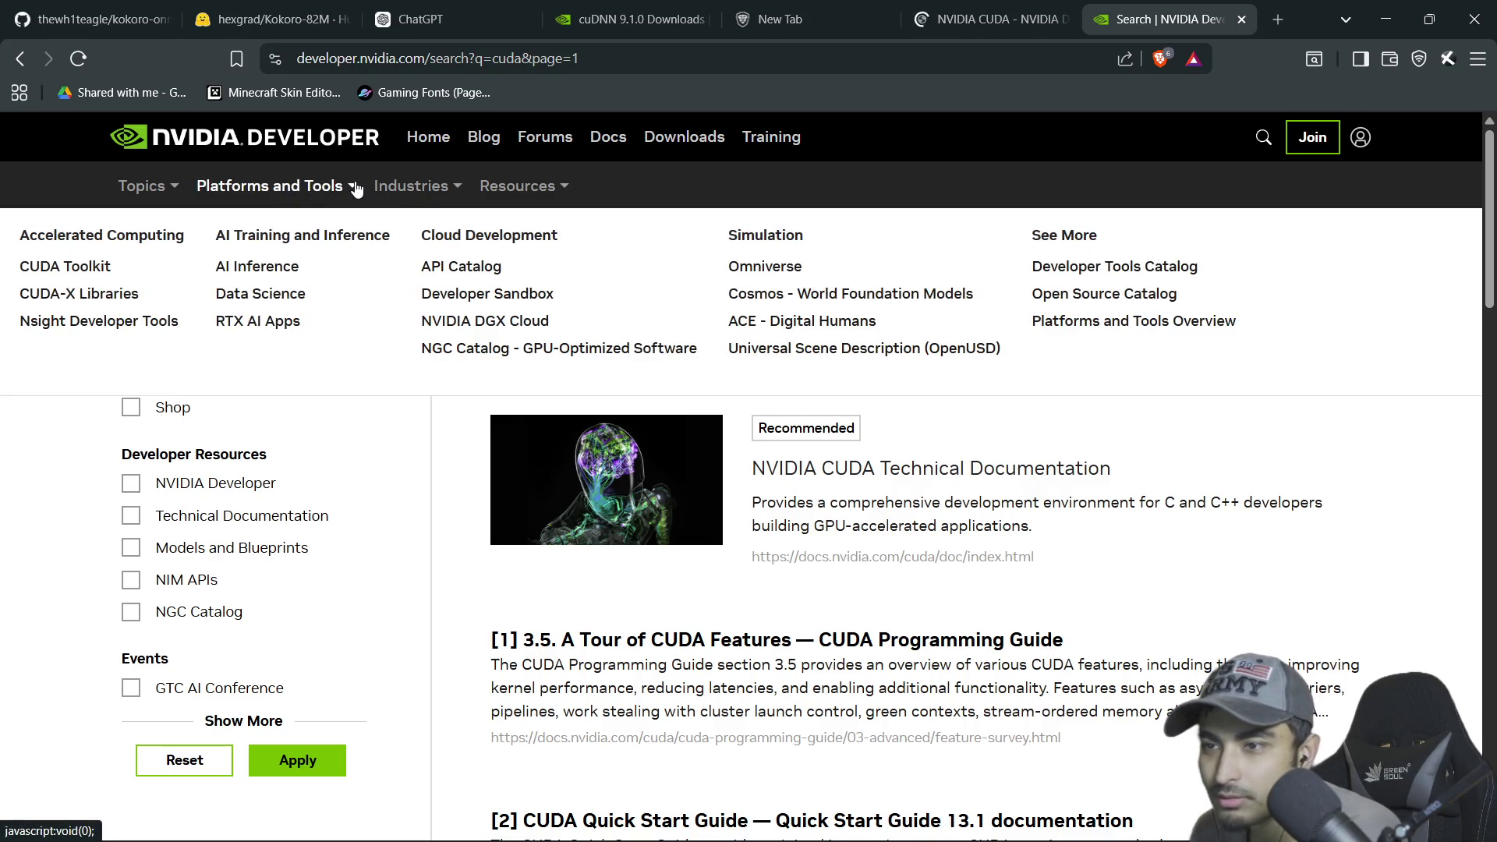
click(60, 274)
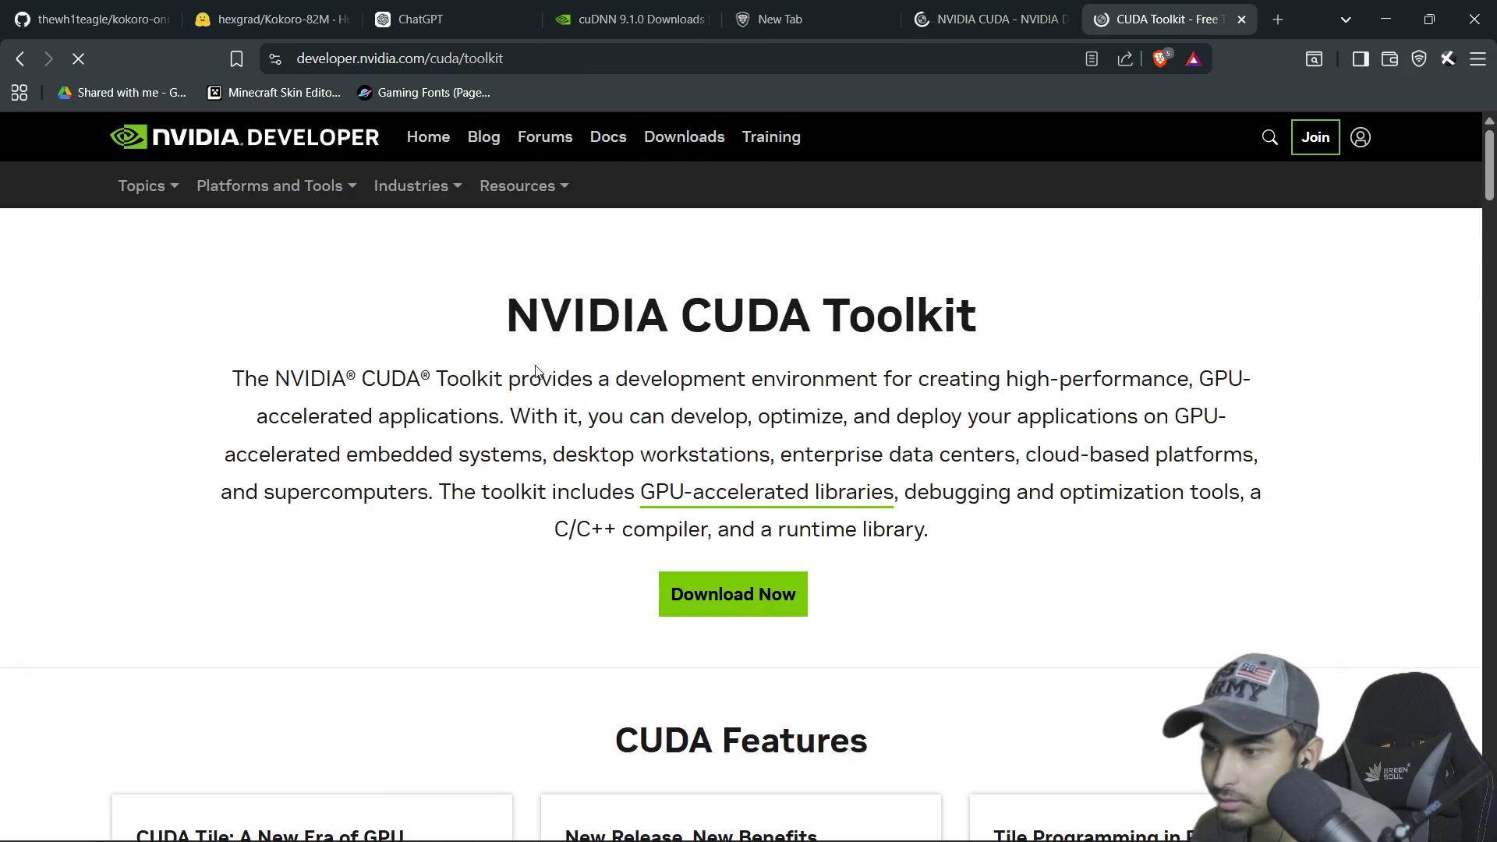
scroll(581, 397, down, 10)
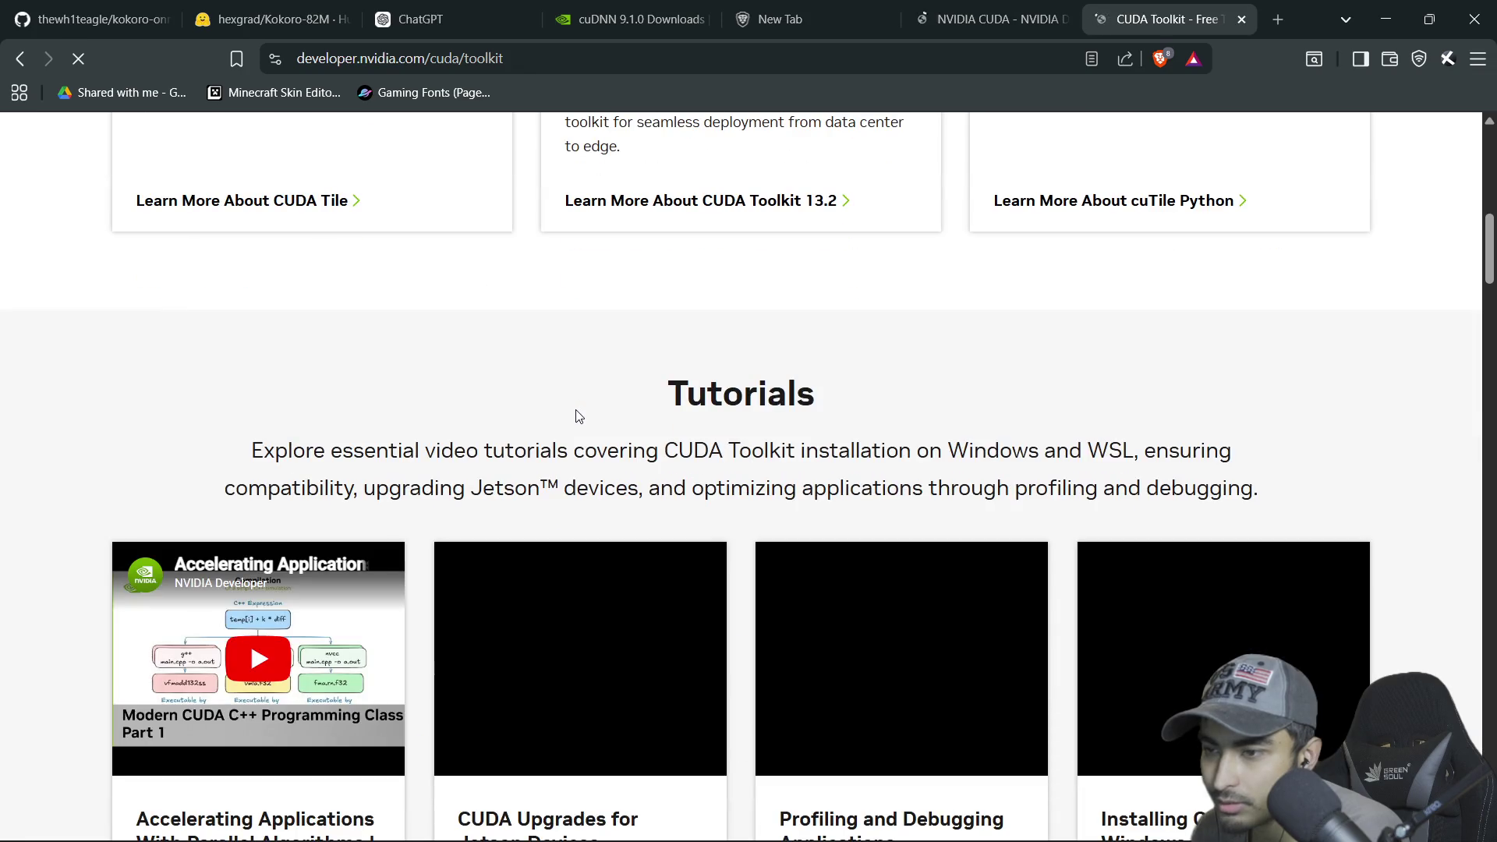
scroll(577, 419, up, 3)
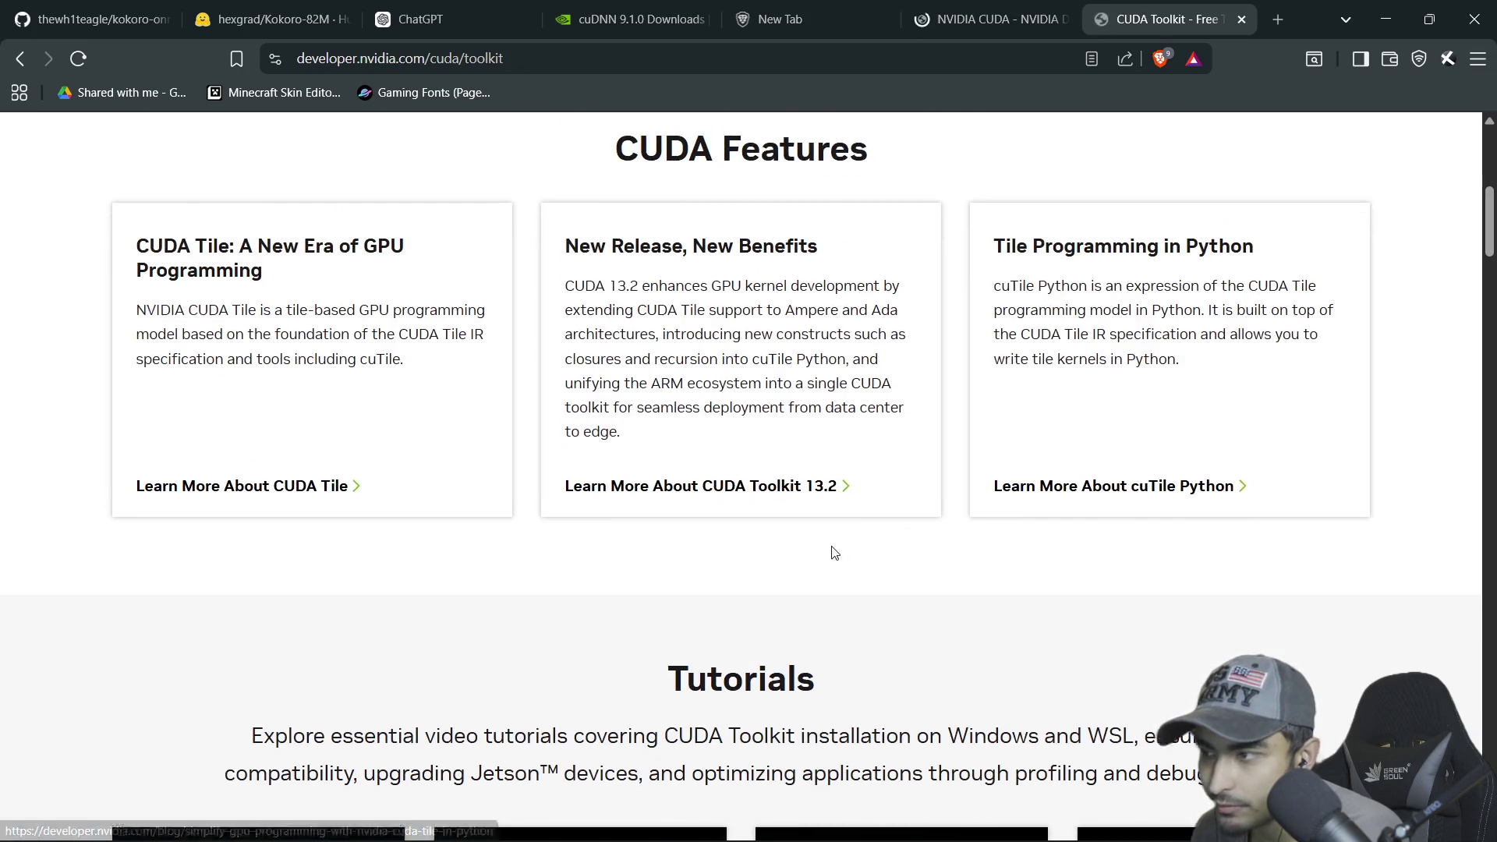
scroll(830, 545, down, 14)
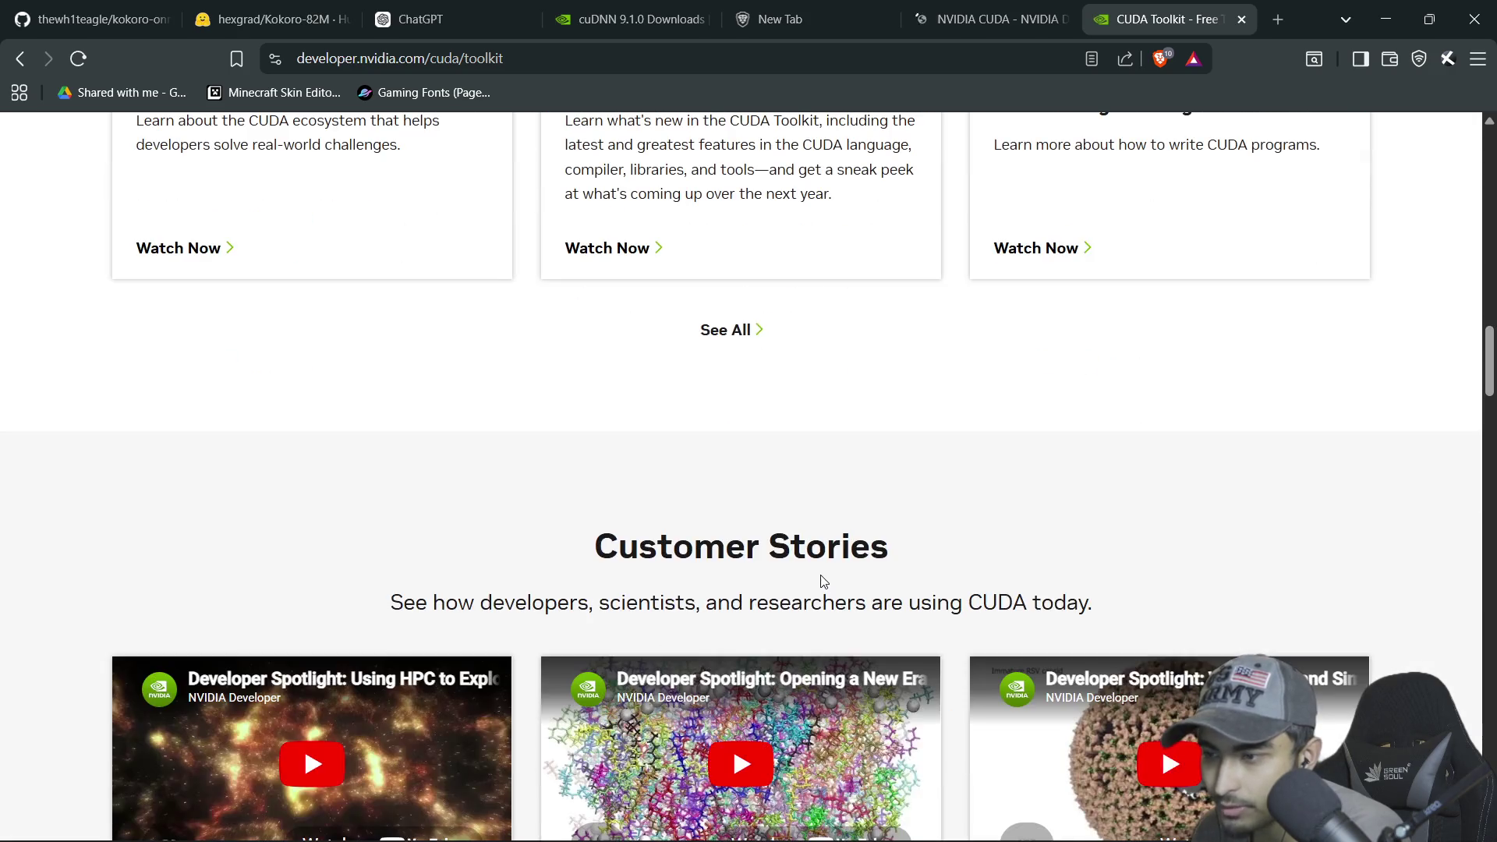
scroll(811, 579, up, 18)
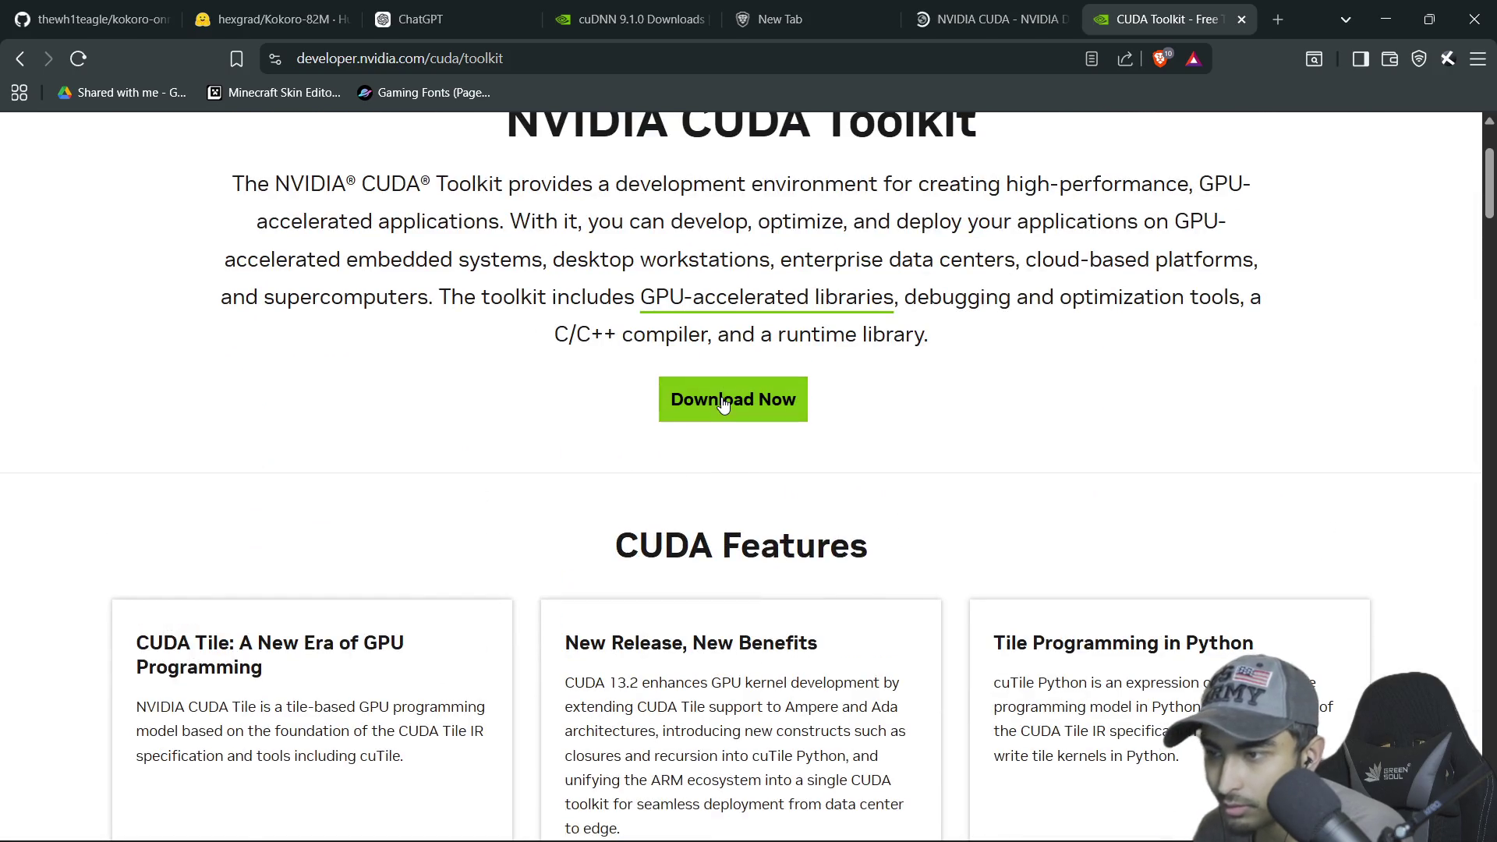
On the CUDA Toolkit downloads page, select Windows, x86_64, 11 and exe (local)
click(723, 404)
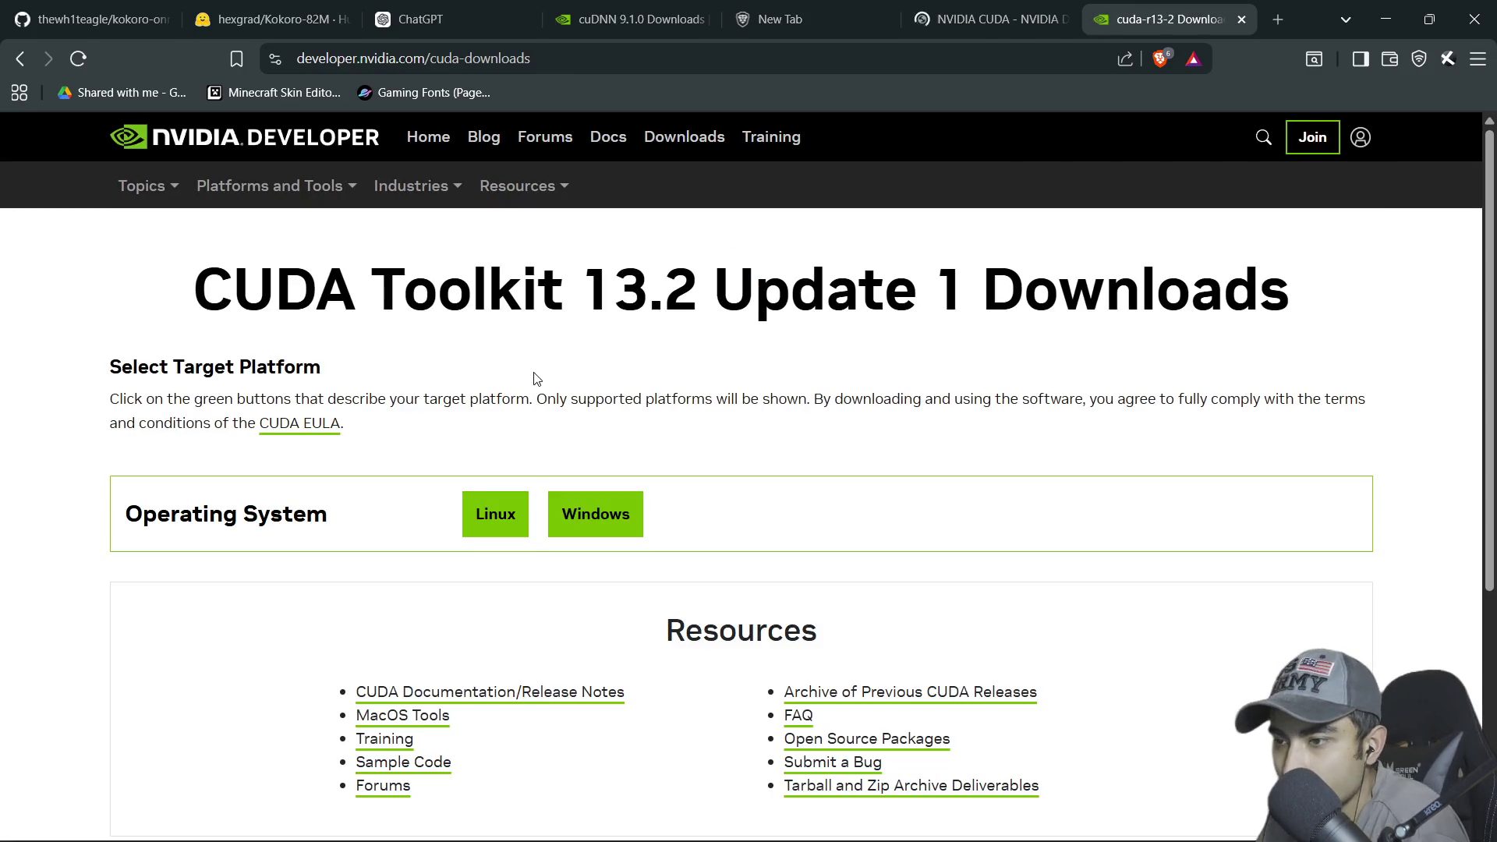
scroll(288, 417, down, 1)
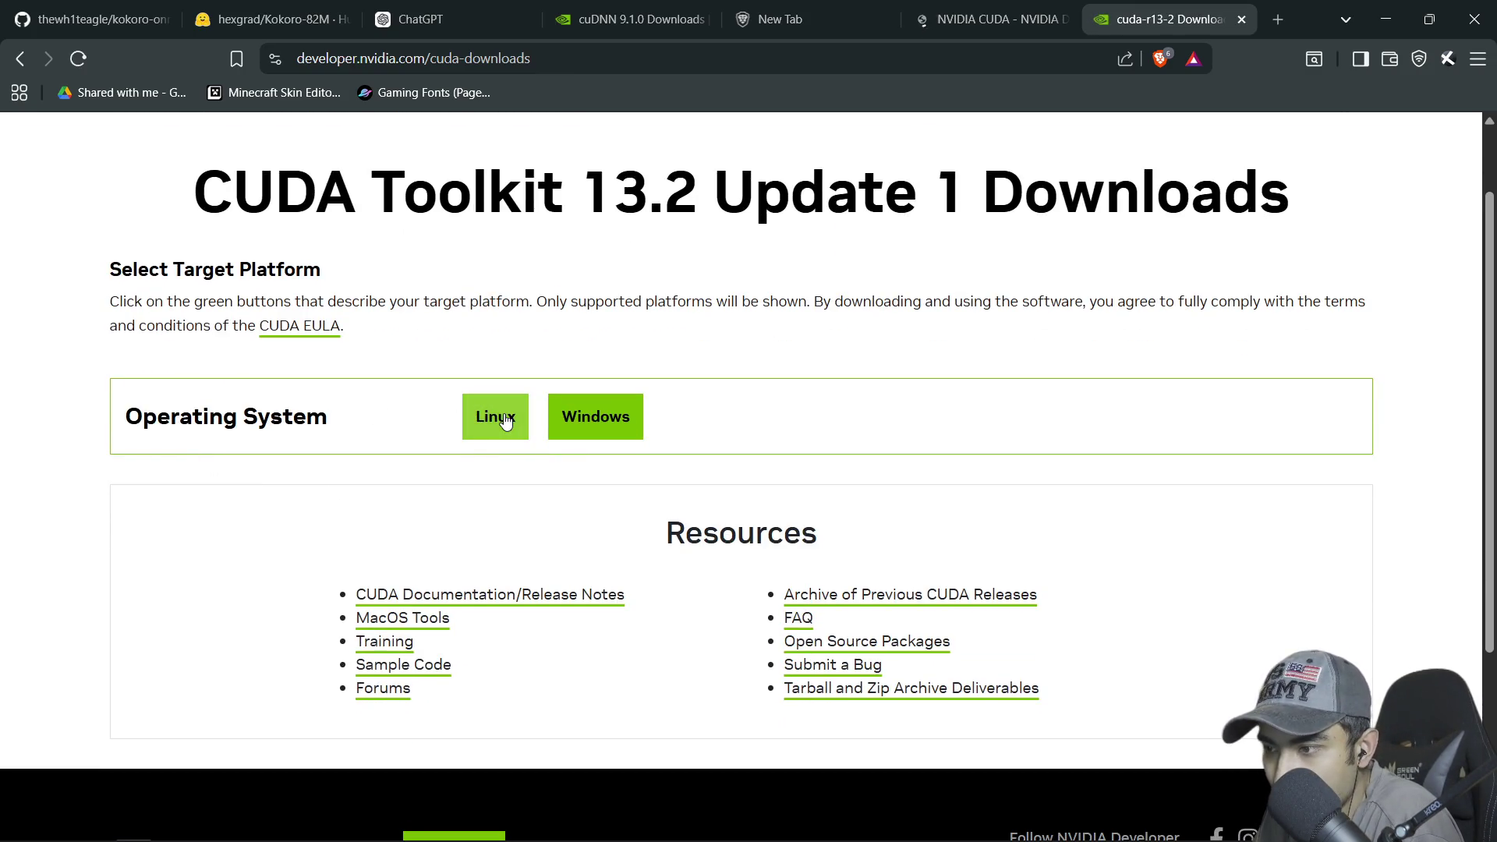
click(577, 415)
click(501, 486)
click(547, 548)
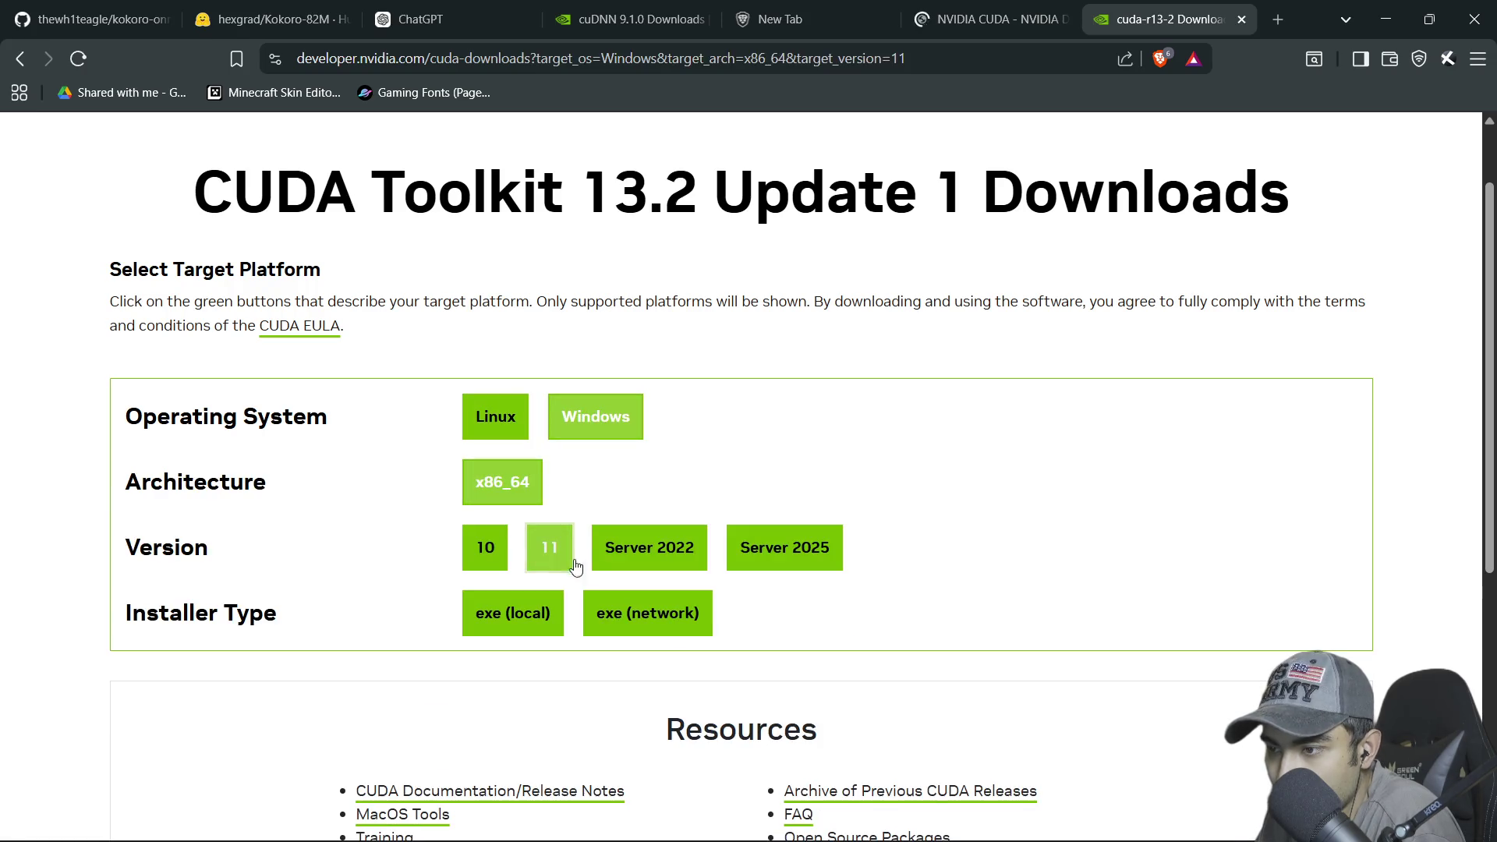
scroll(586, 573, down, 2)
click(512, 433)
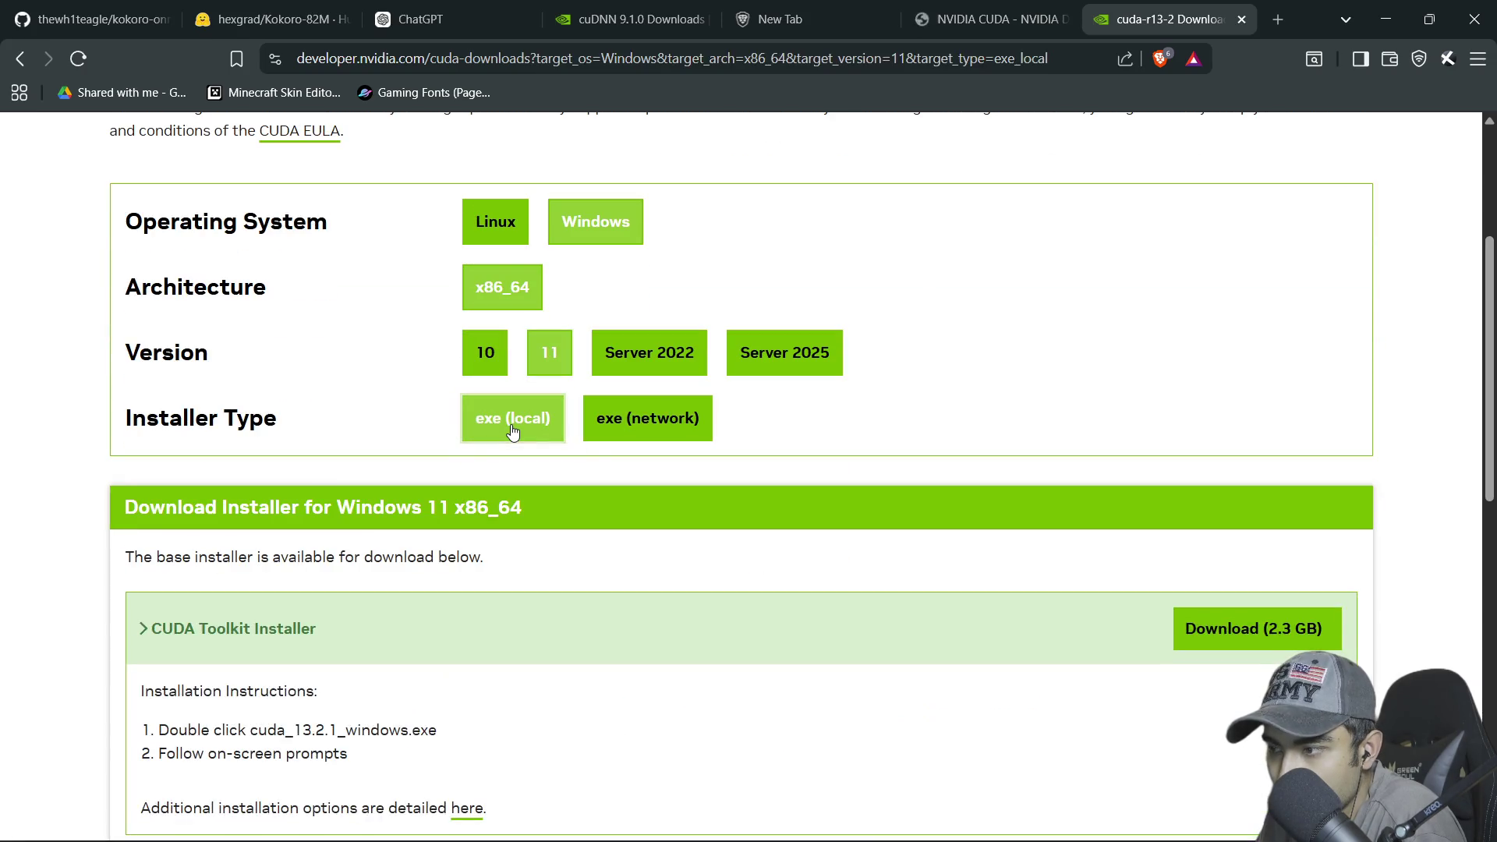
Highlight the version in the installer file name and scroll down to the Resources links
scroll(512, 433, up, 1)
scroll(342, 456, down, 5)
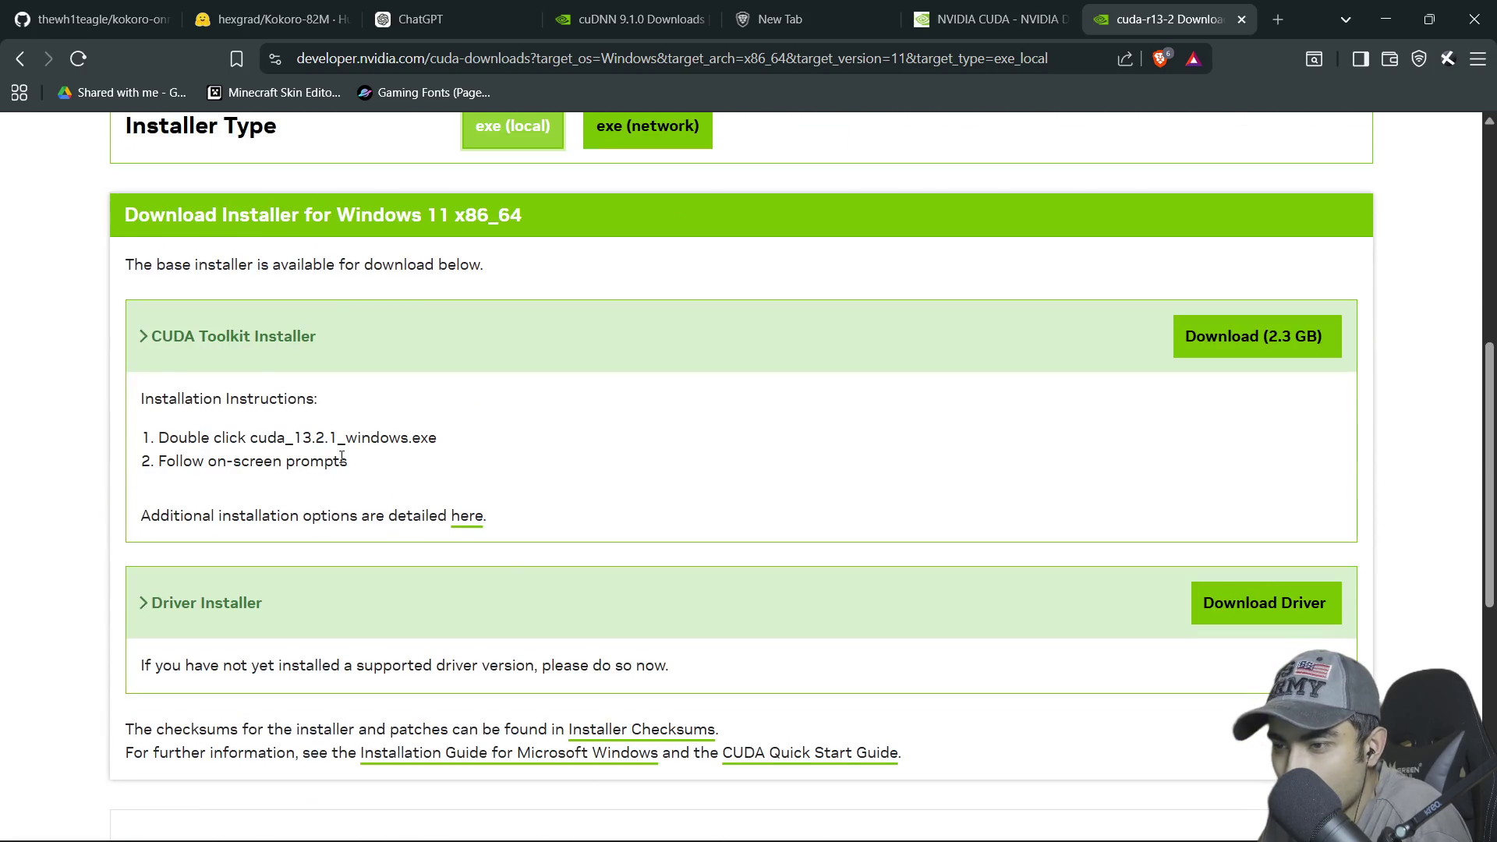
drag(294, 438, 421, 438)
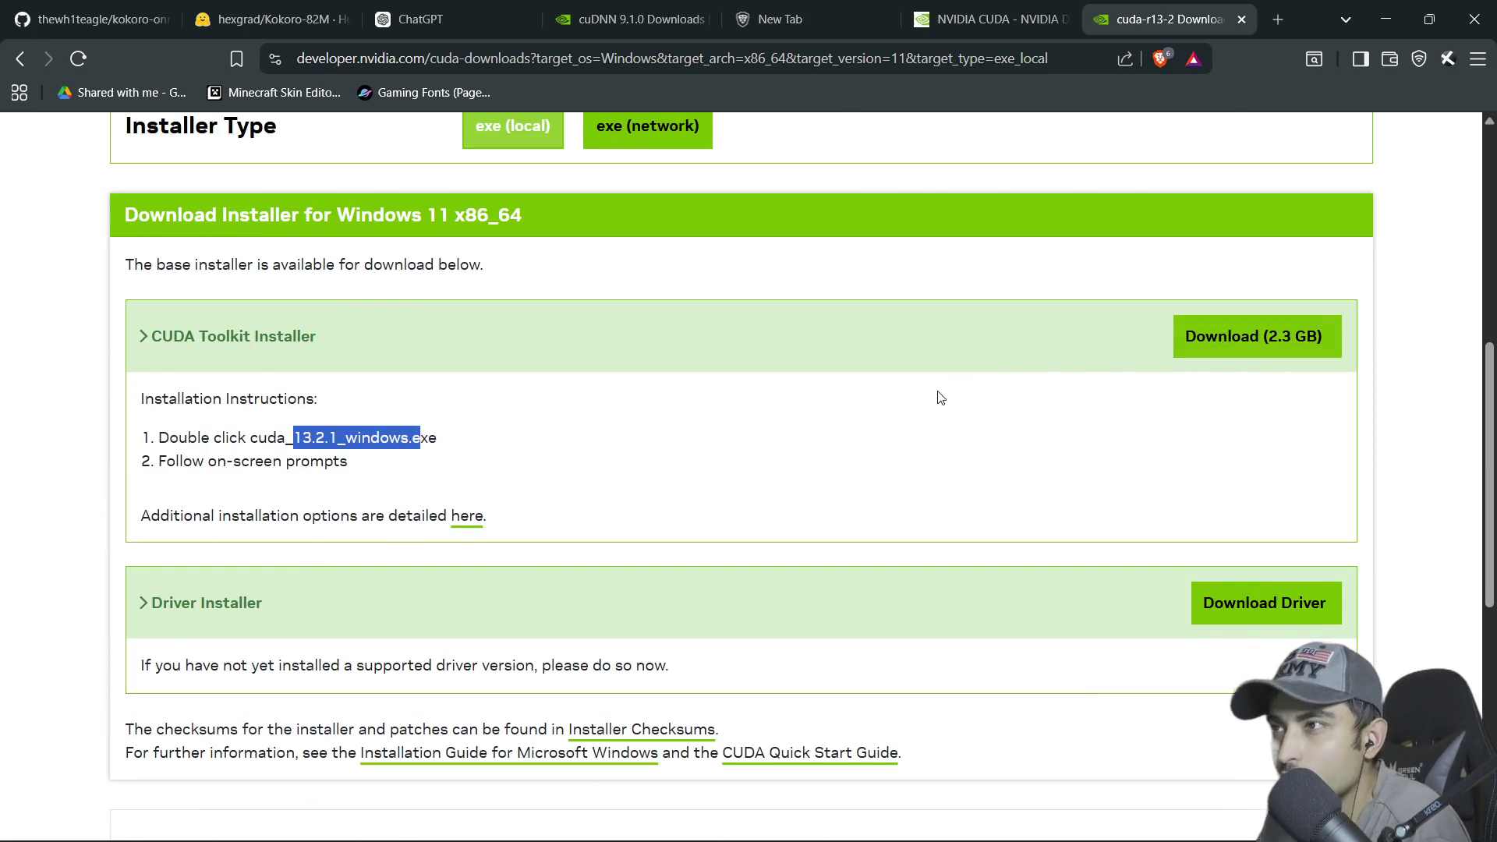
scroll(702, 489, up, 6)
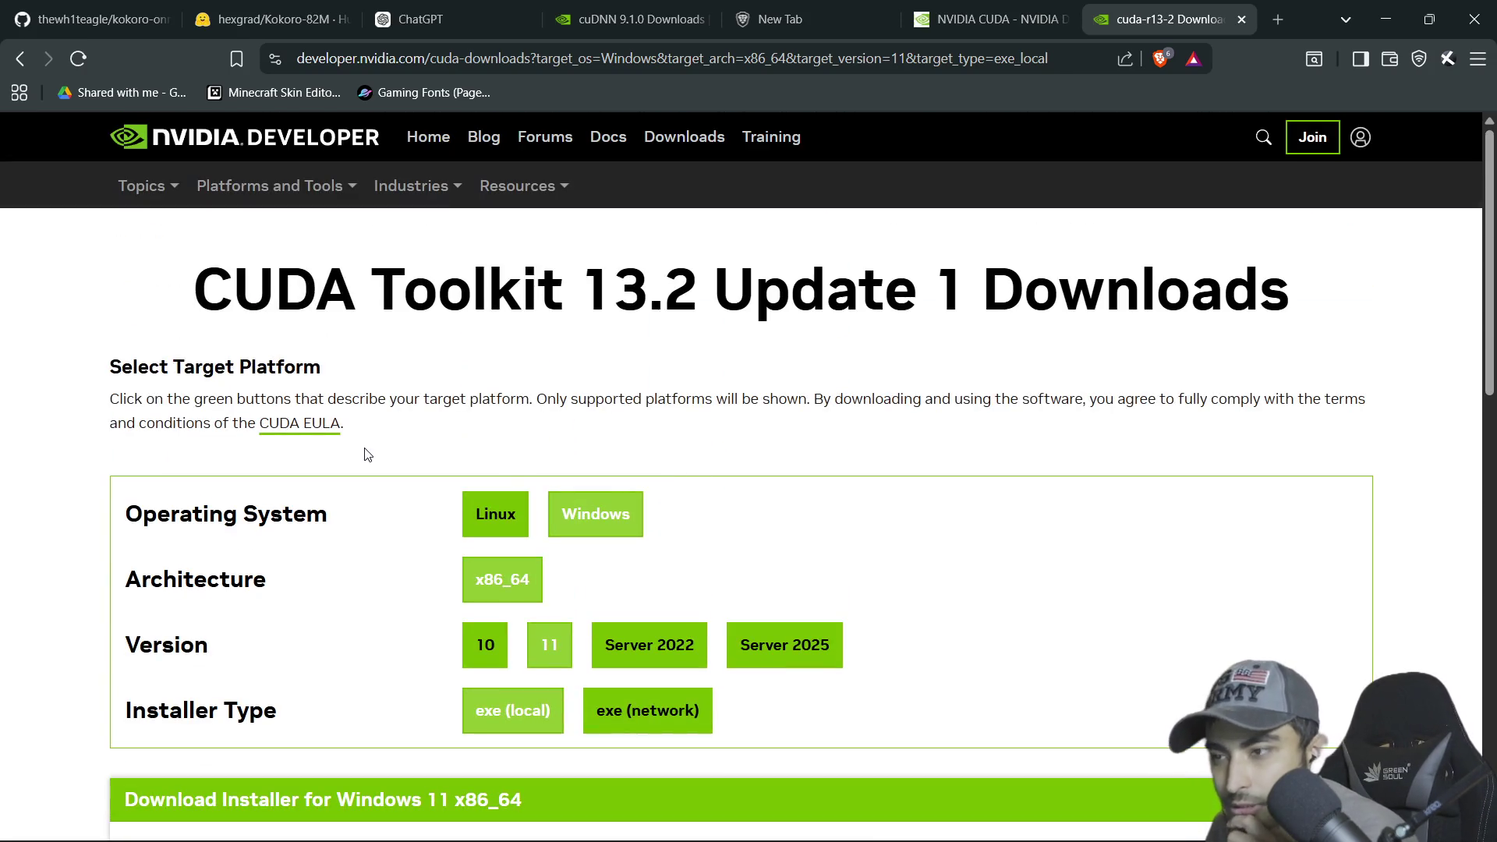
scroll(367, 453, down, 10)
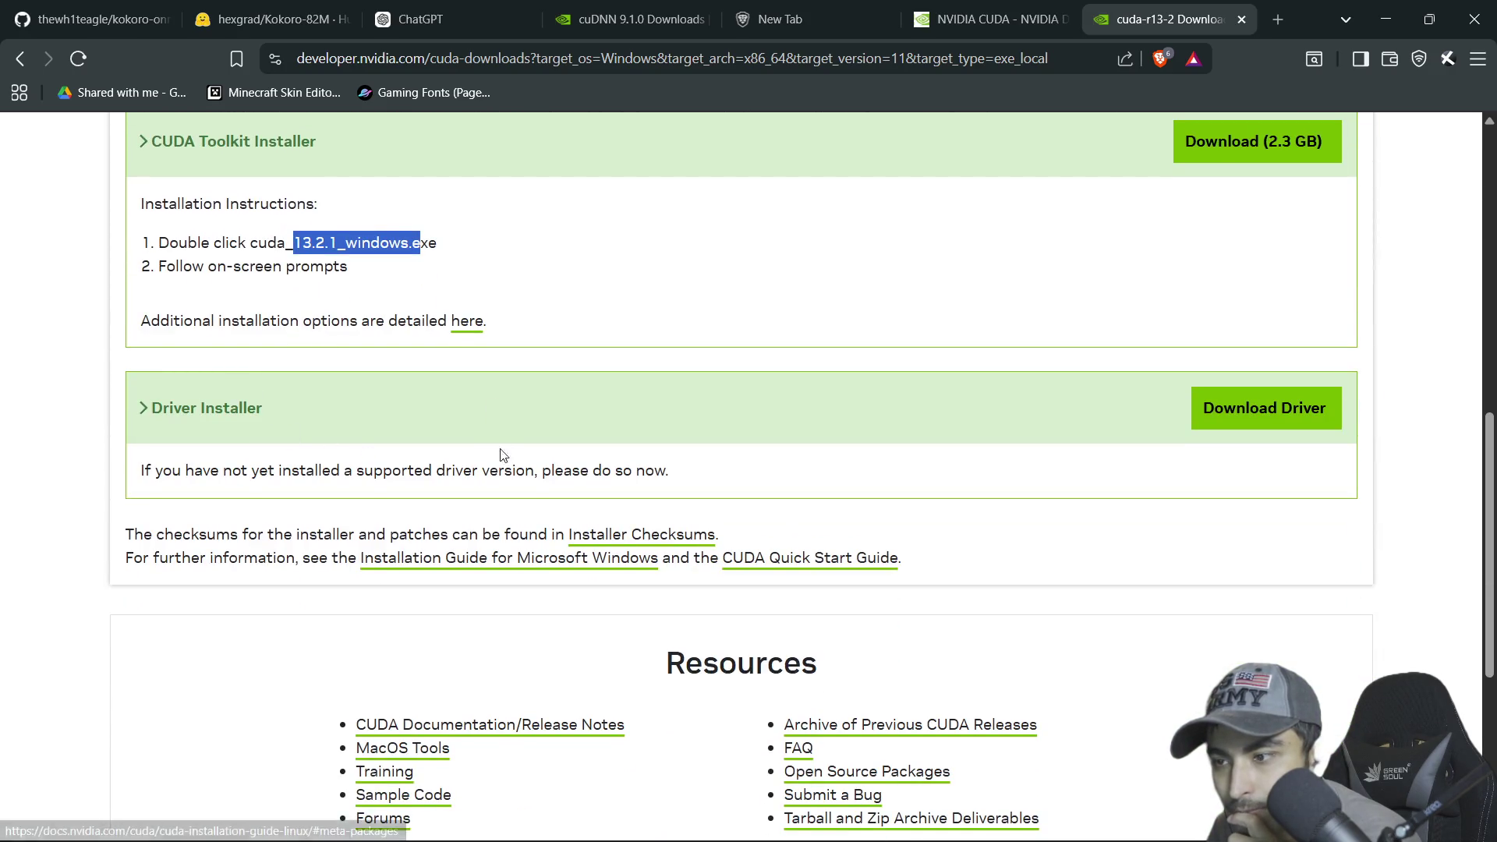
scroll(530, 452, down, 2)
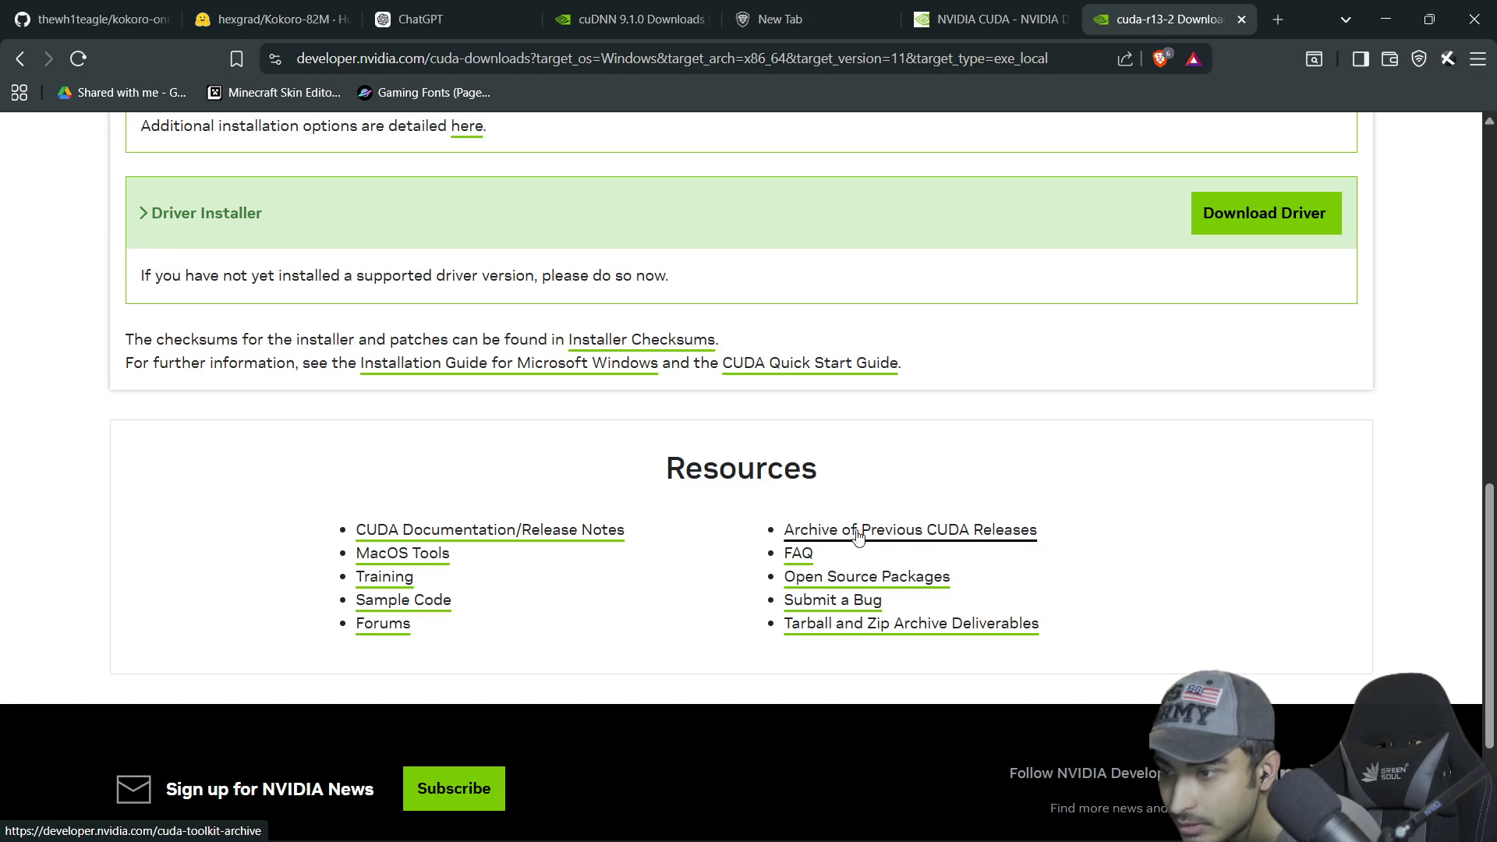
Open the Archive of Previous CUDA Releases, browse the list, and return to ChatGPT
click(858, 534)
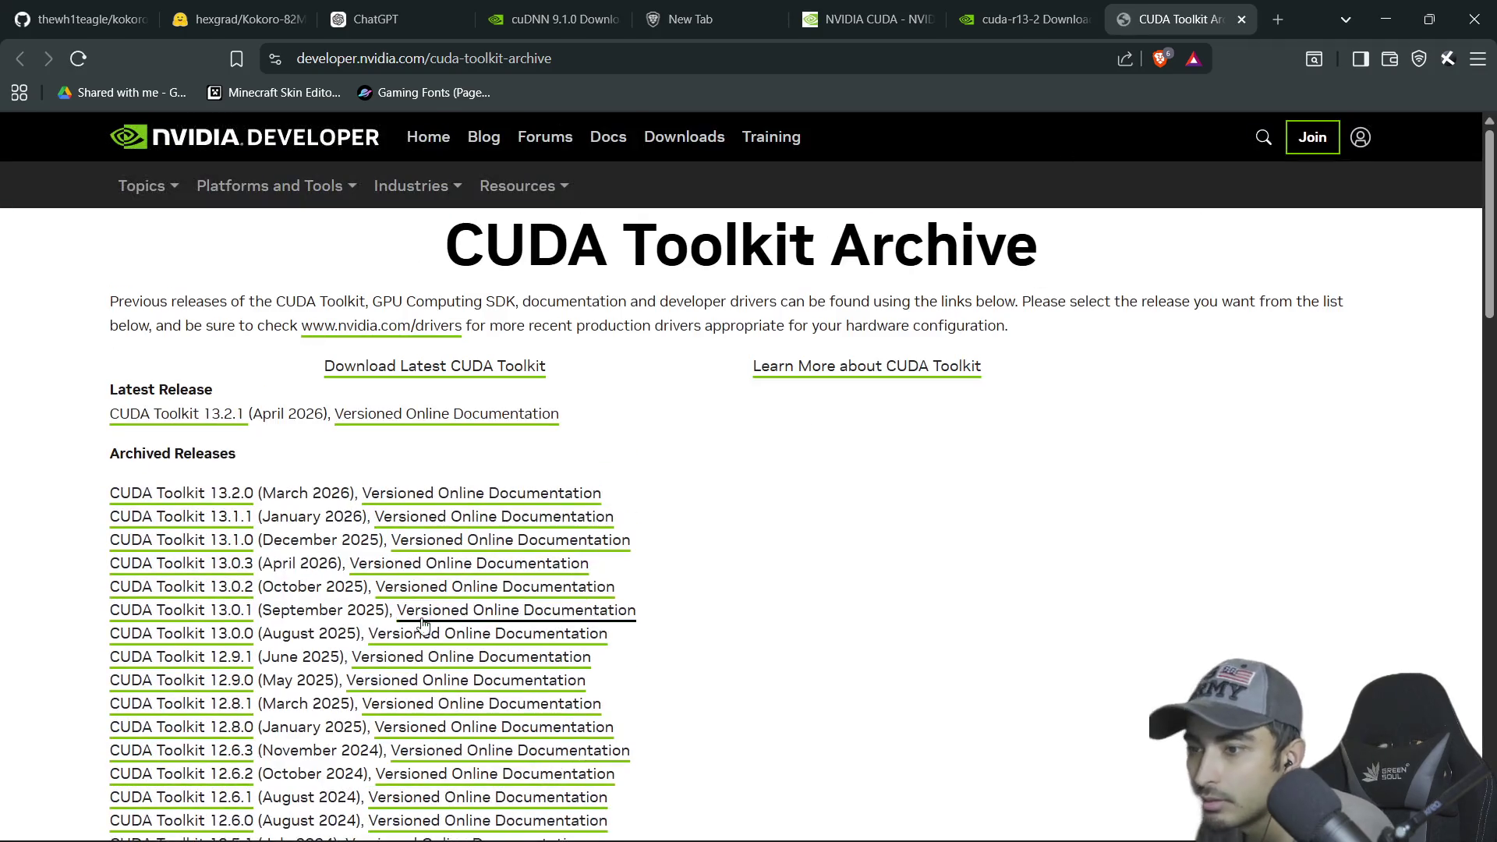
scroll(422, 624, down, 9)
scroll(219, 536, up, 5)
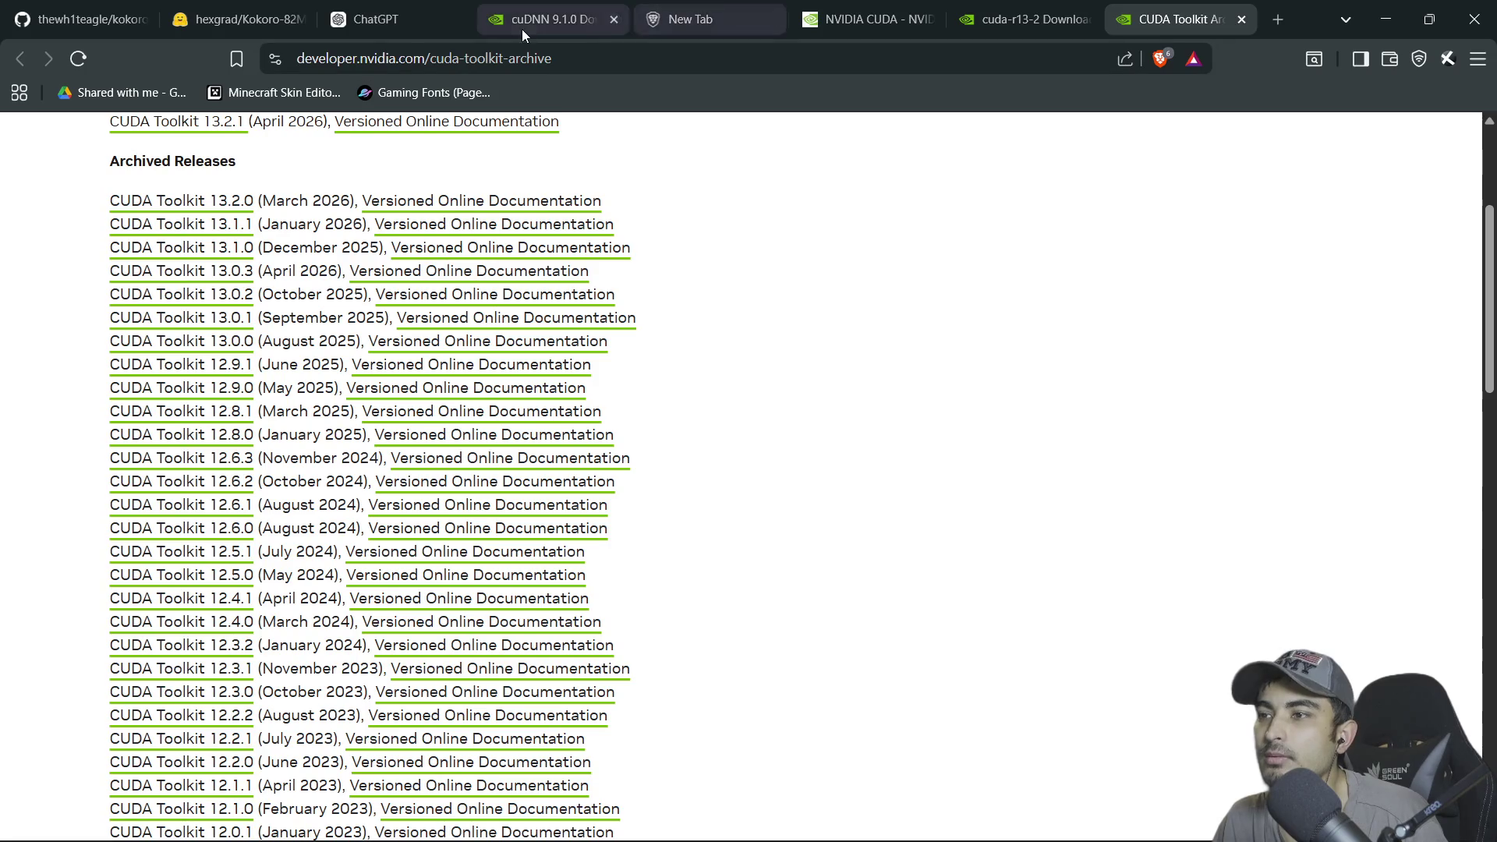
click(404, 28)
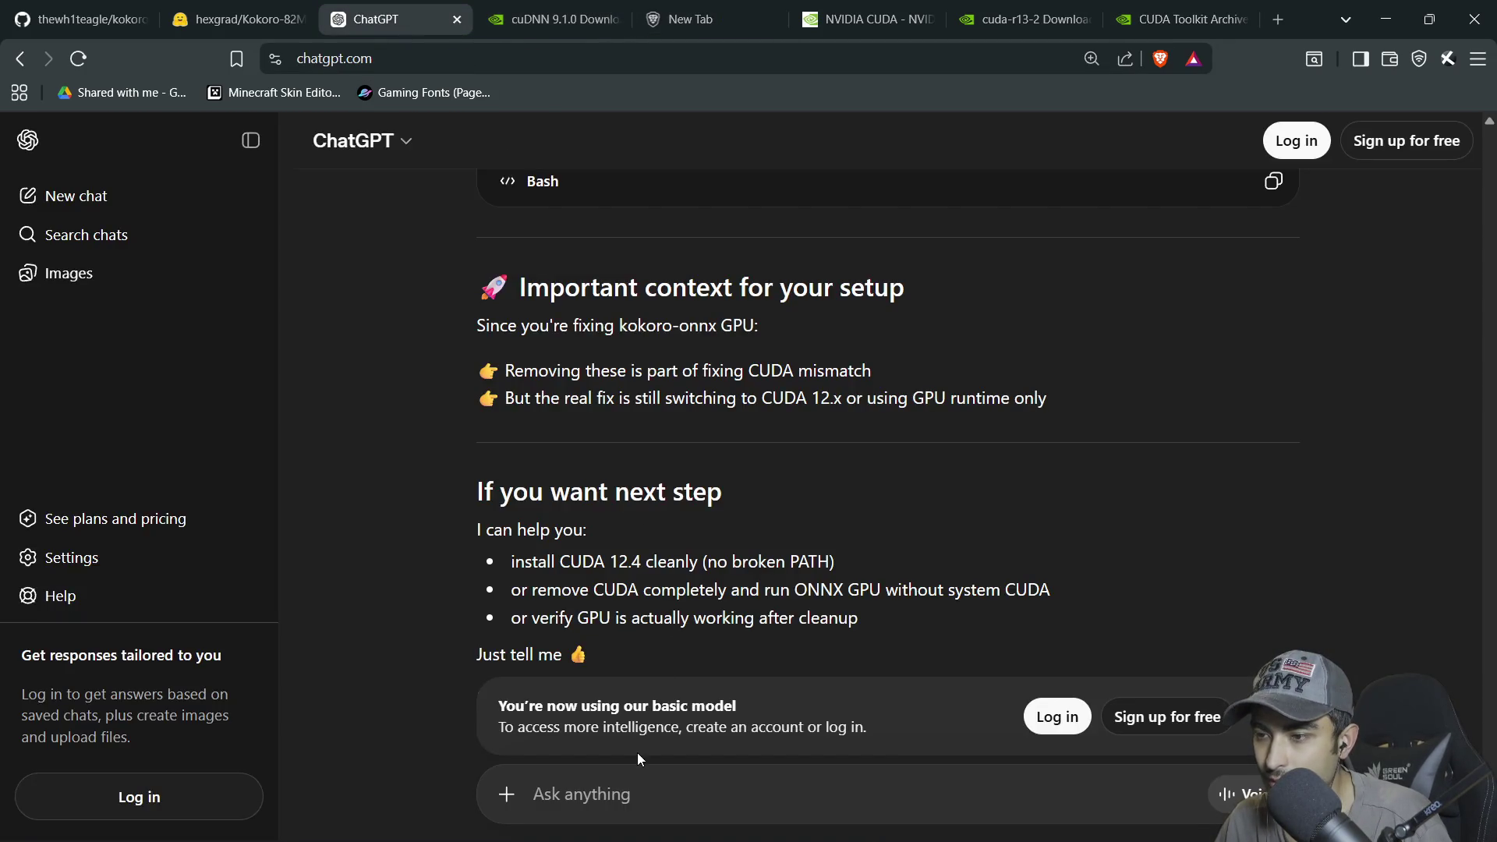
Ask ChatGPT 'can i use any 12 version for kokoro'
text(can i use any 12)
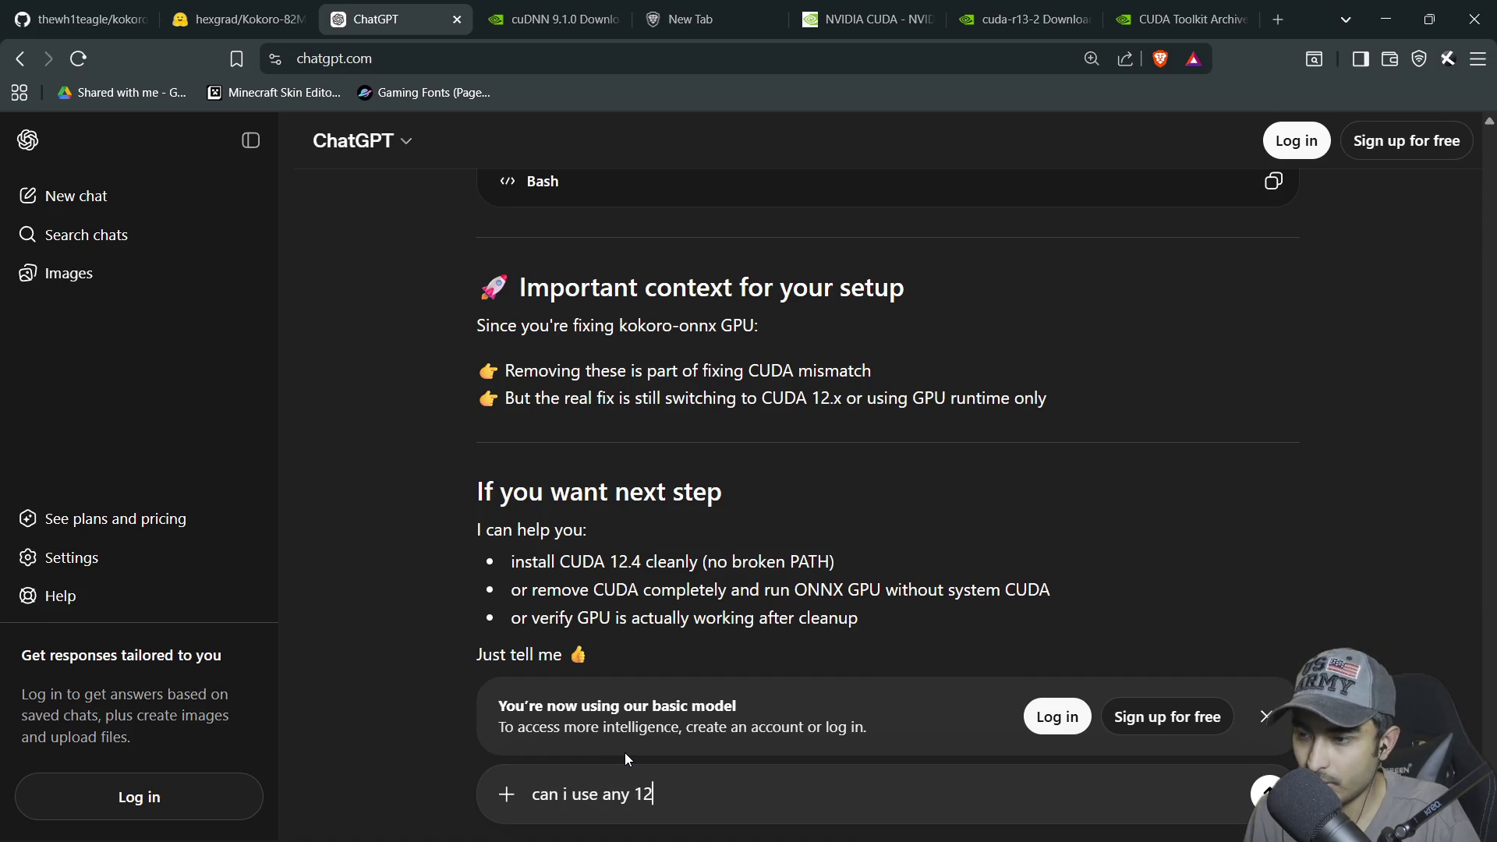
text( version )
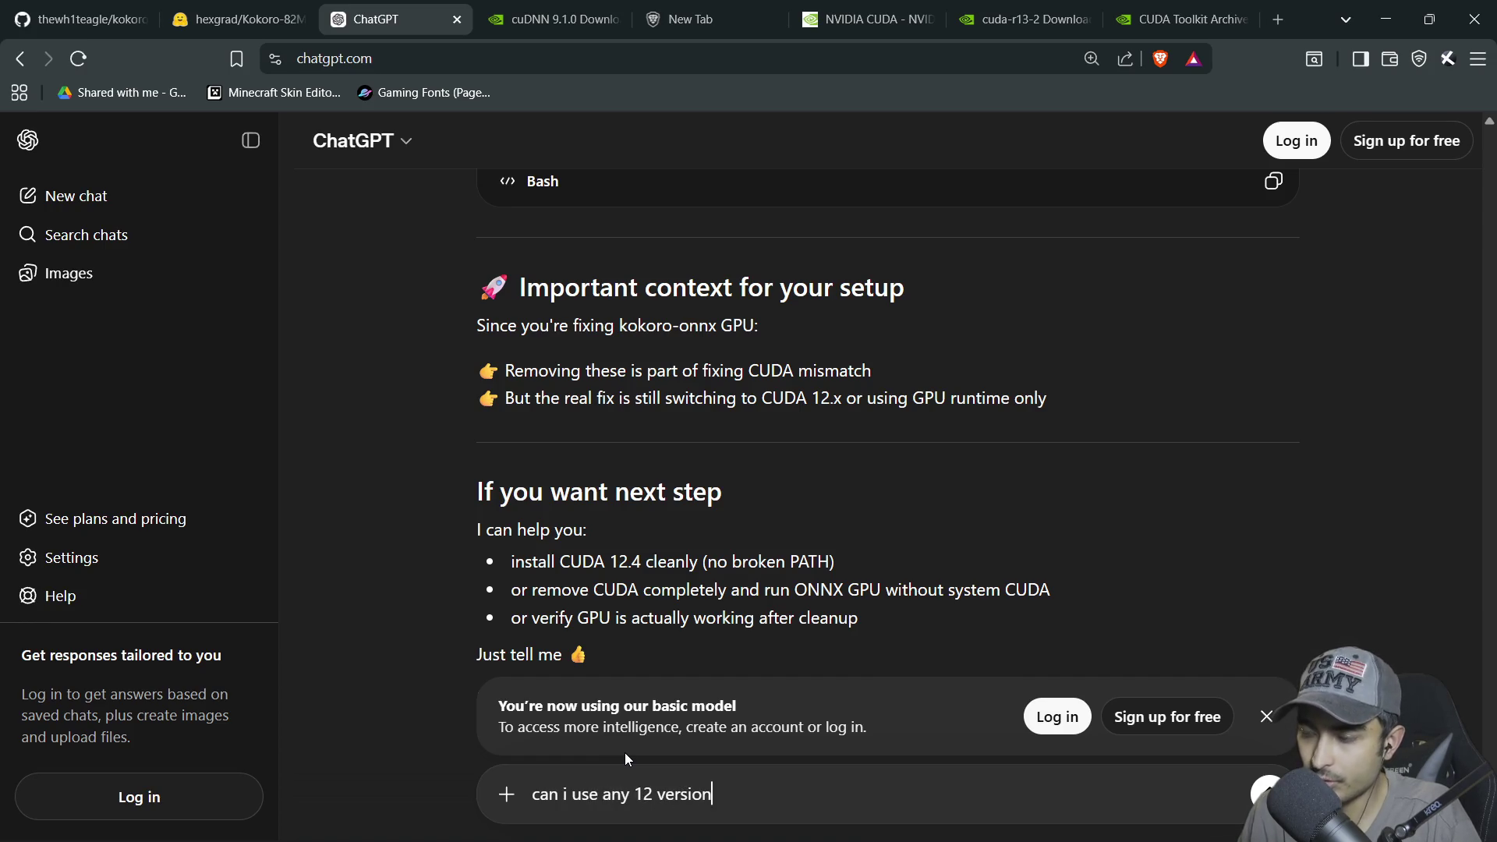
text(fornkok)
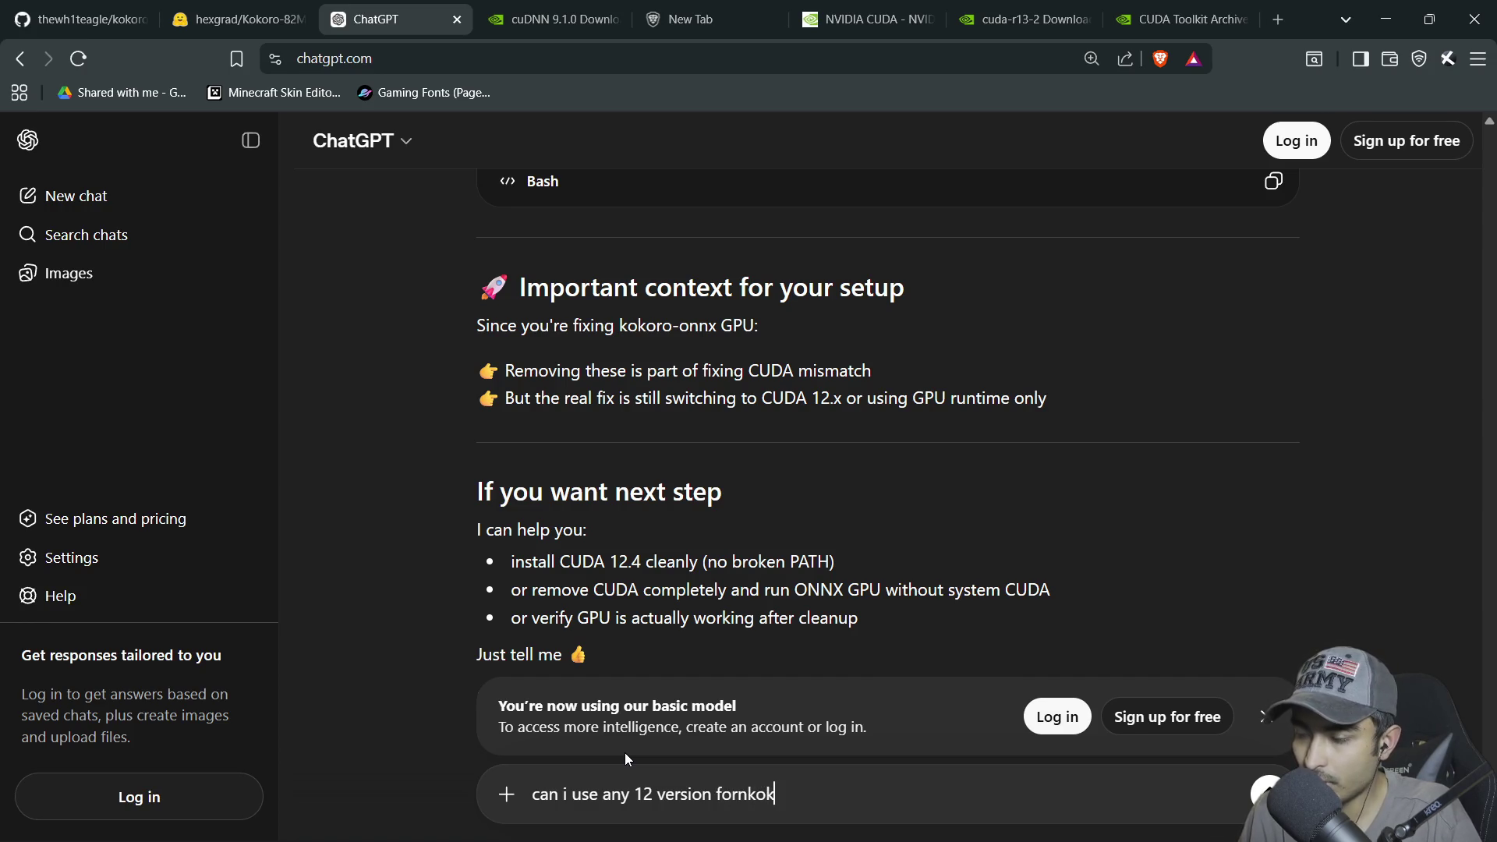
text(oro)
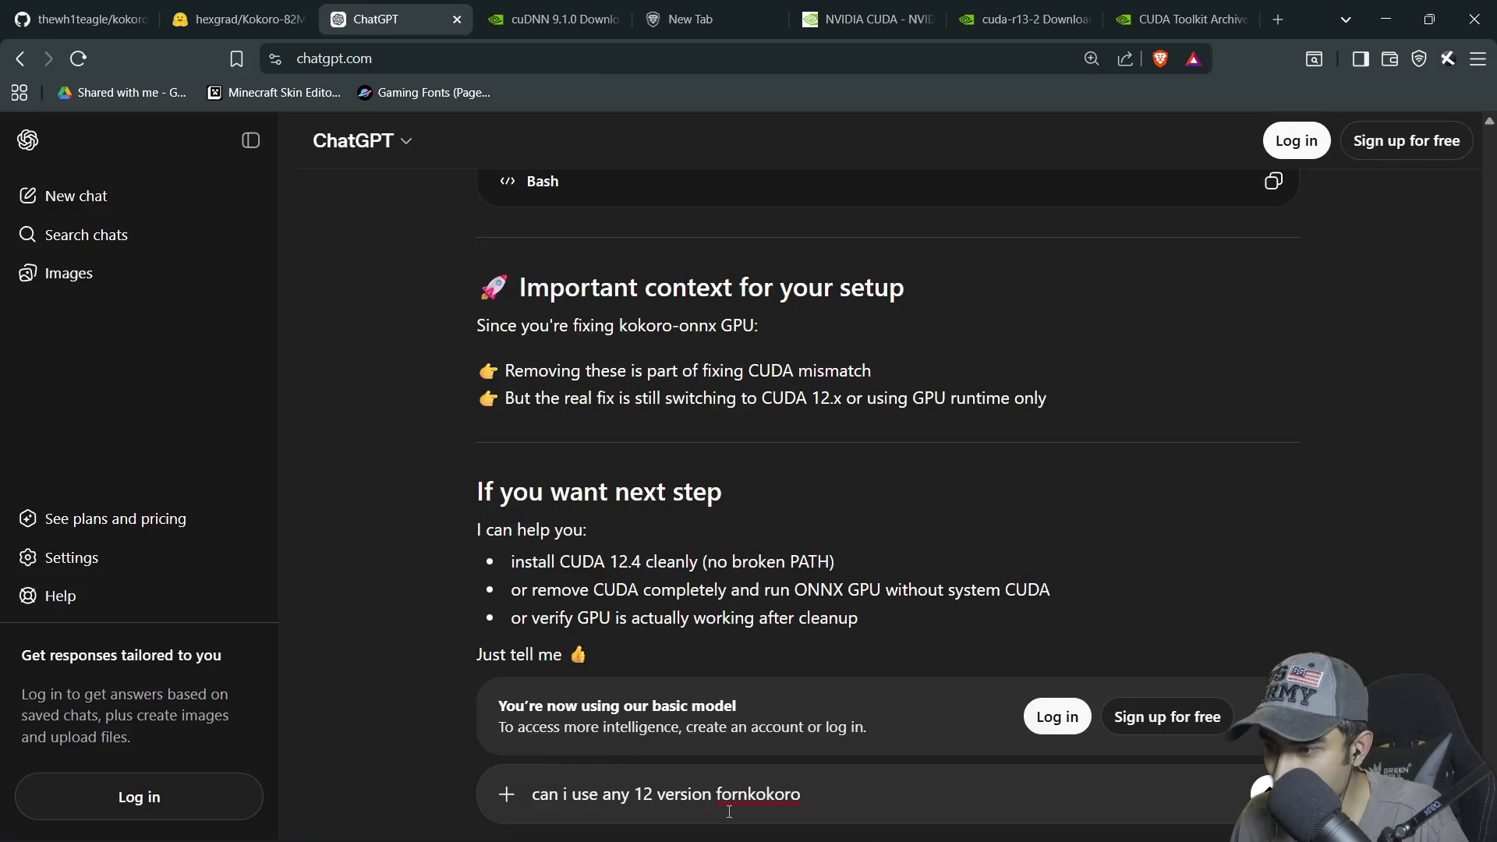
key(BackSpace)
key(Return)
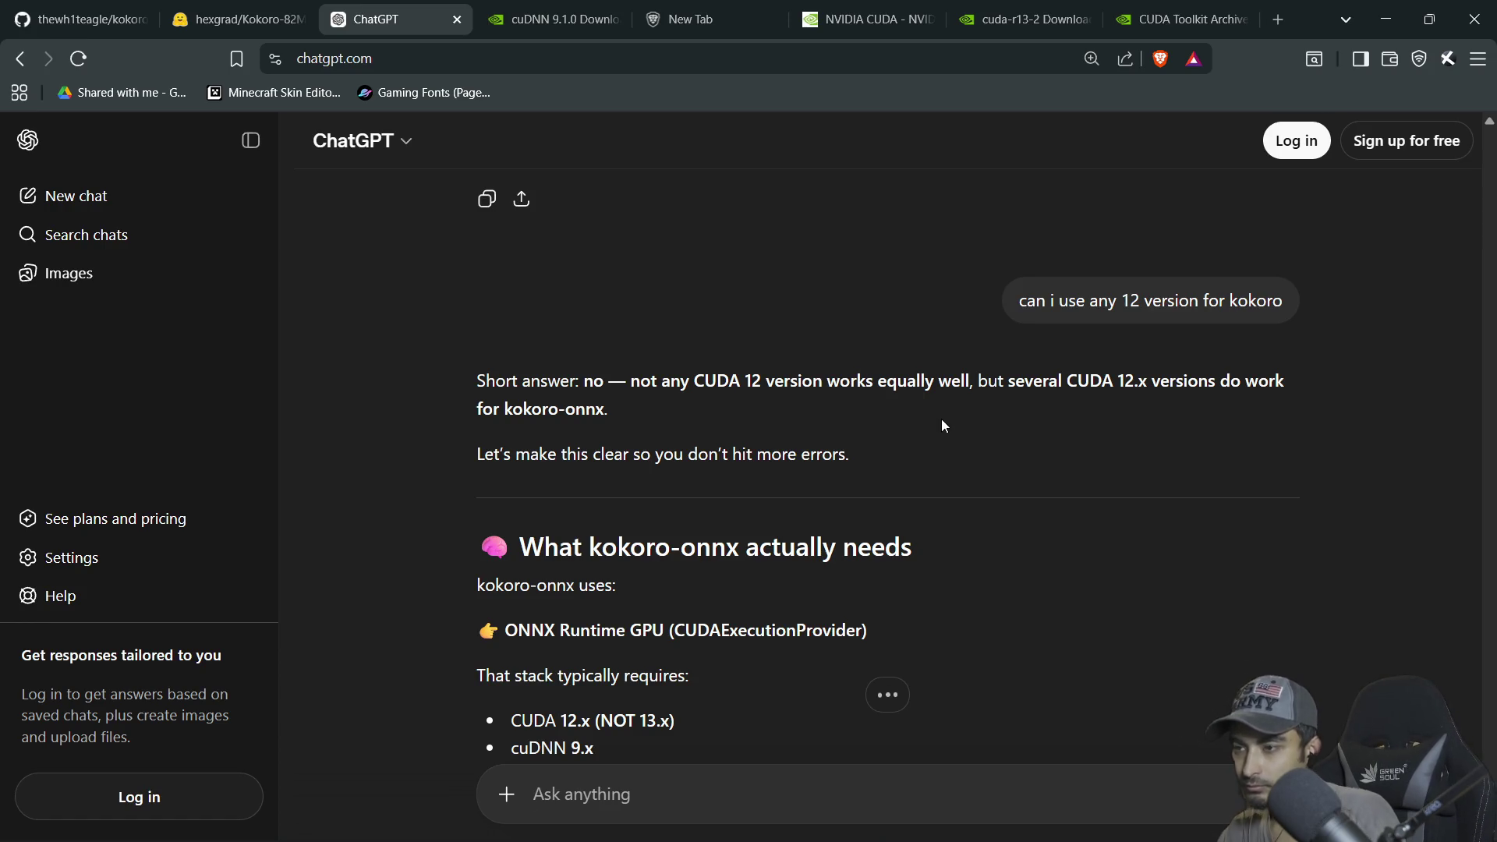
Read through the reply recommending CUDA 12.4 and switch to the CUDA Toolkit Archive tab
scroll(637, 453, down, 2)
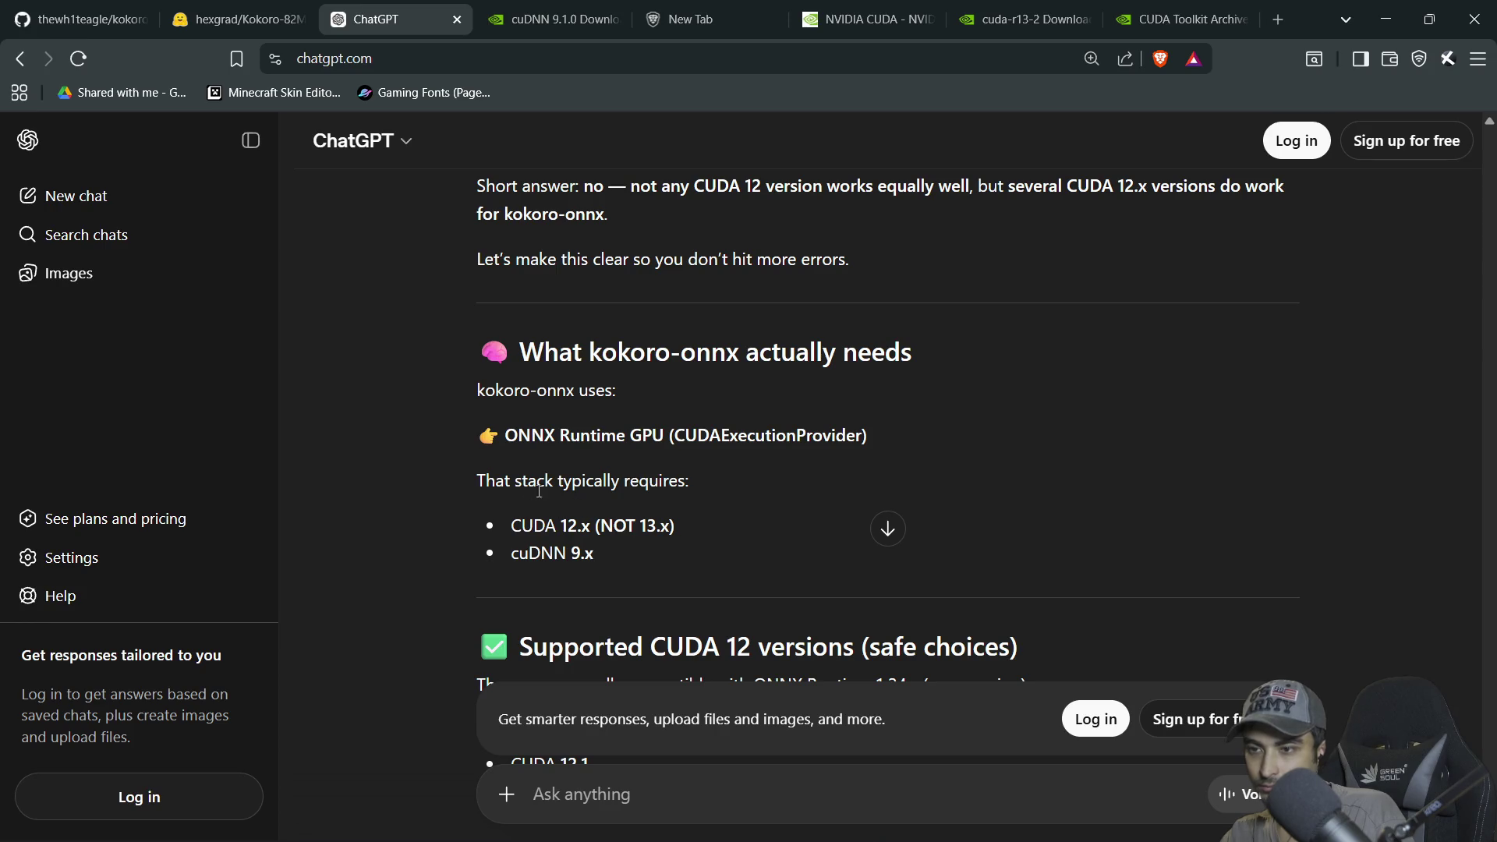
scroll(700, 535, down, 2)
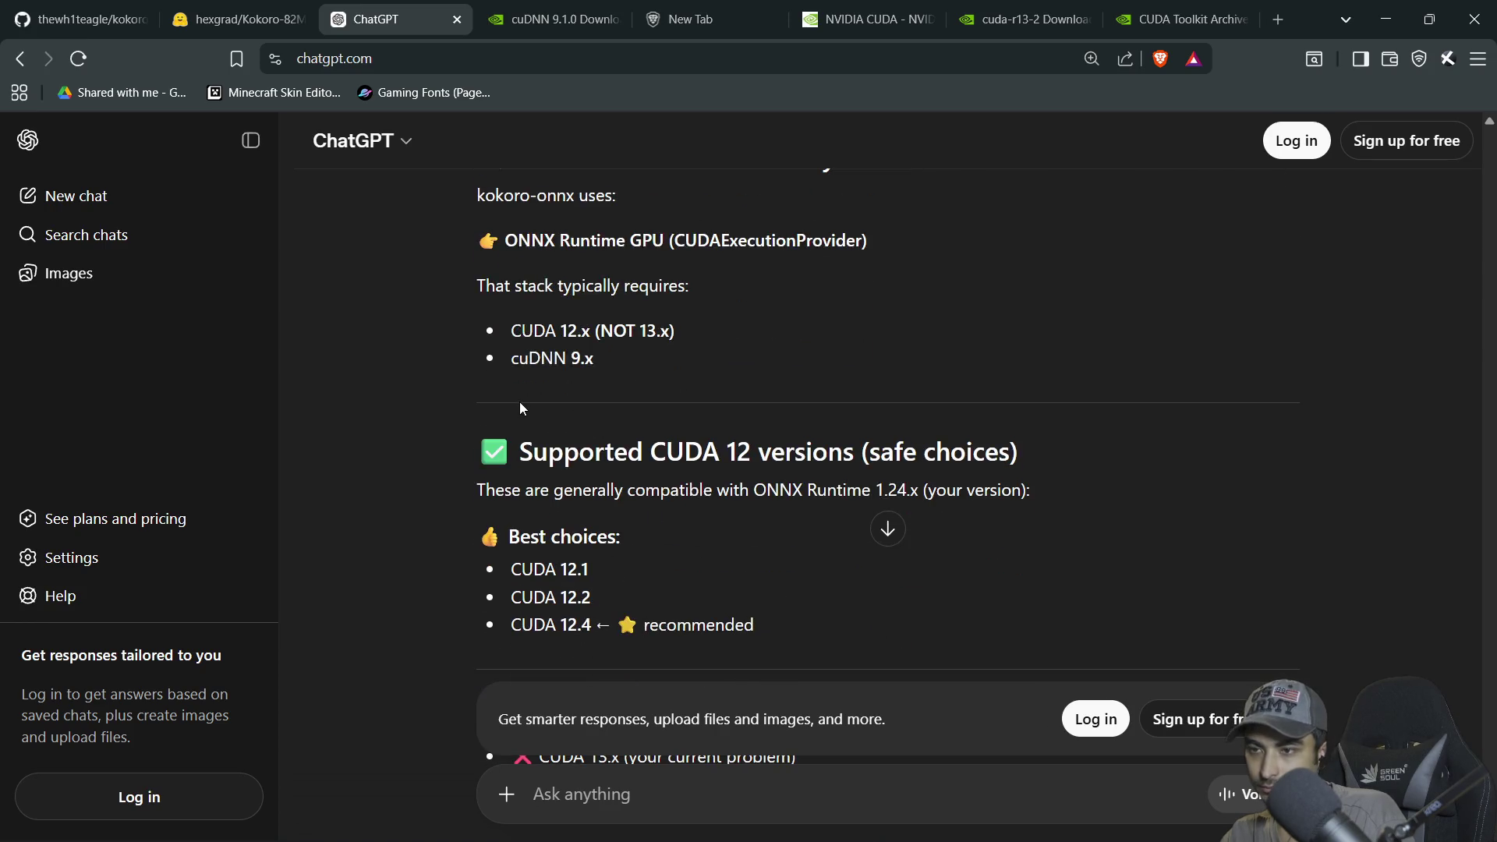
scroll(527, 414, down, 1)
scroll(905, 379, down, 2)
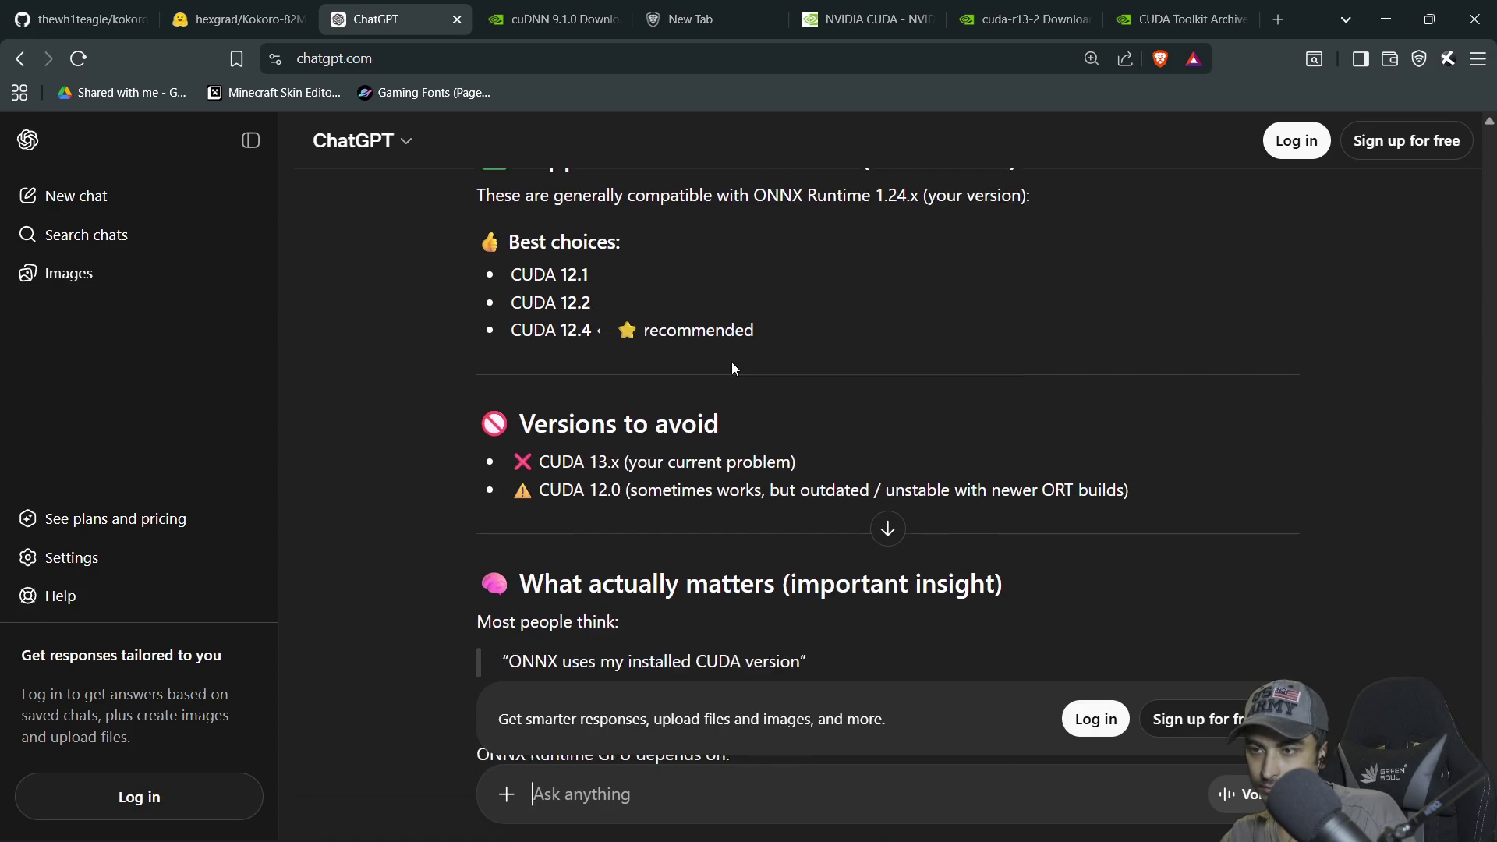
scroll(731, 362, down, 4)
scroll(591, 364, down, 2)
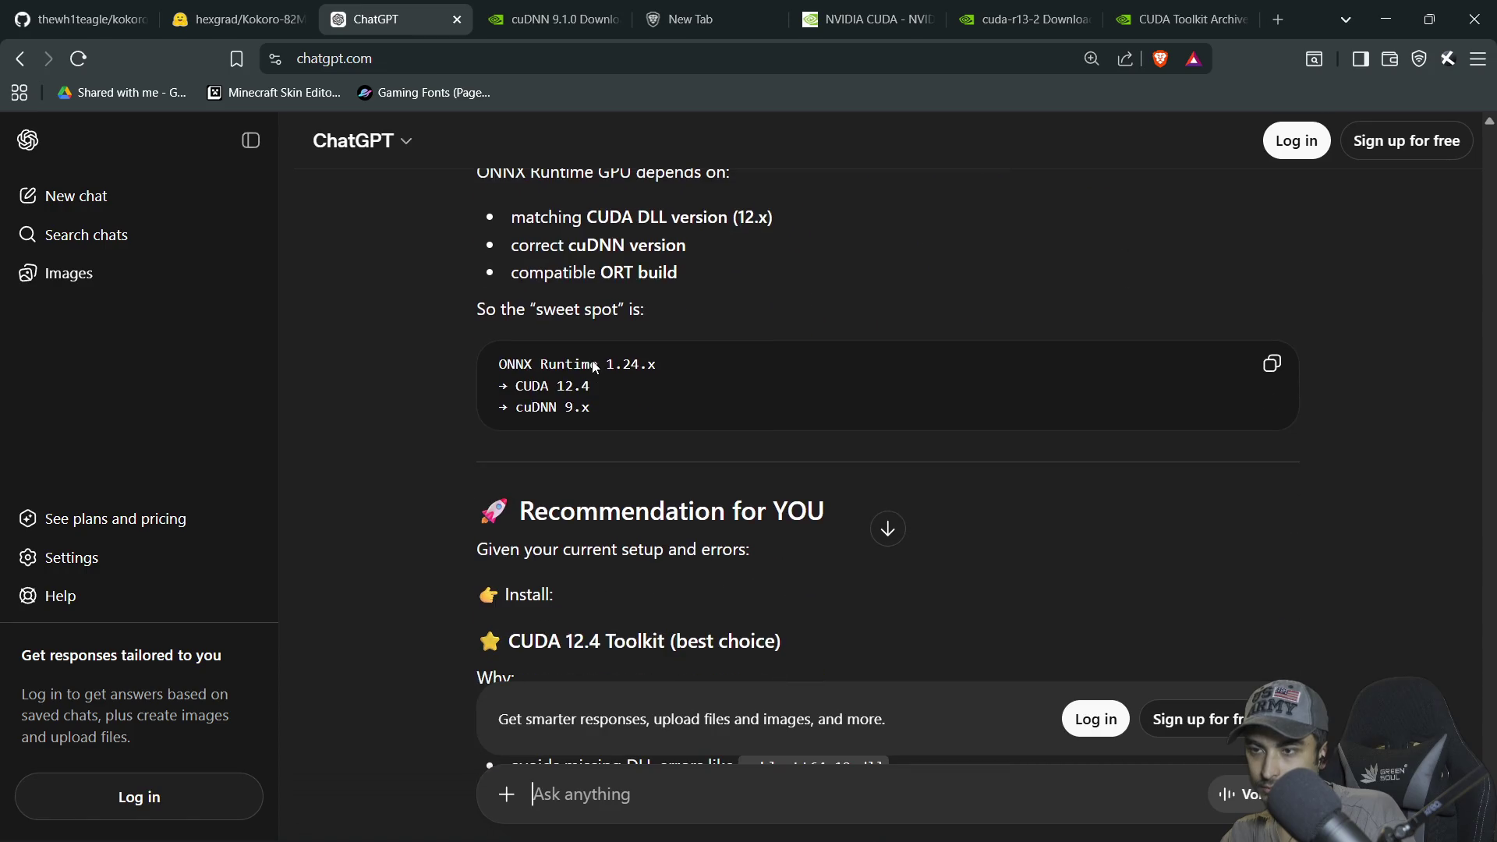
scroll(596, 362, down, 5)
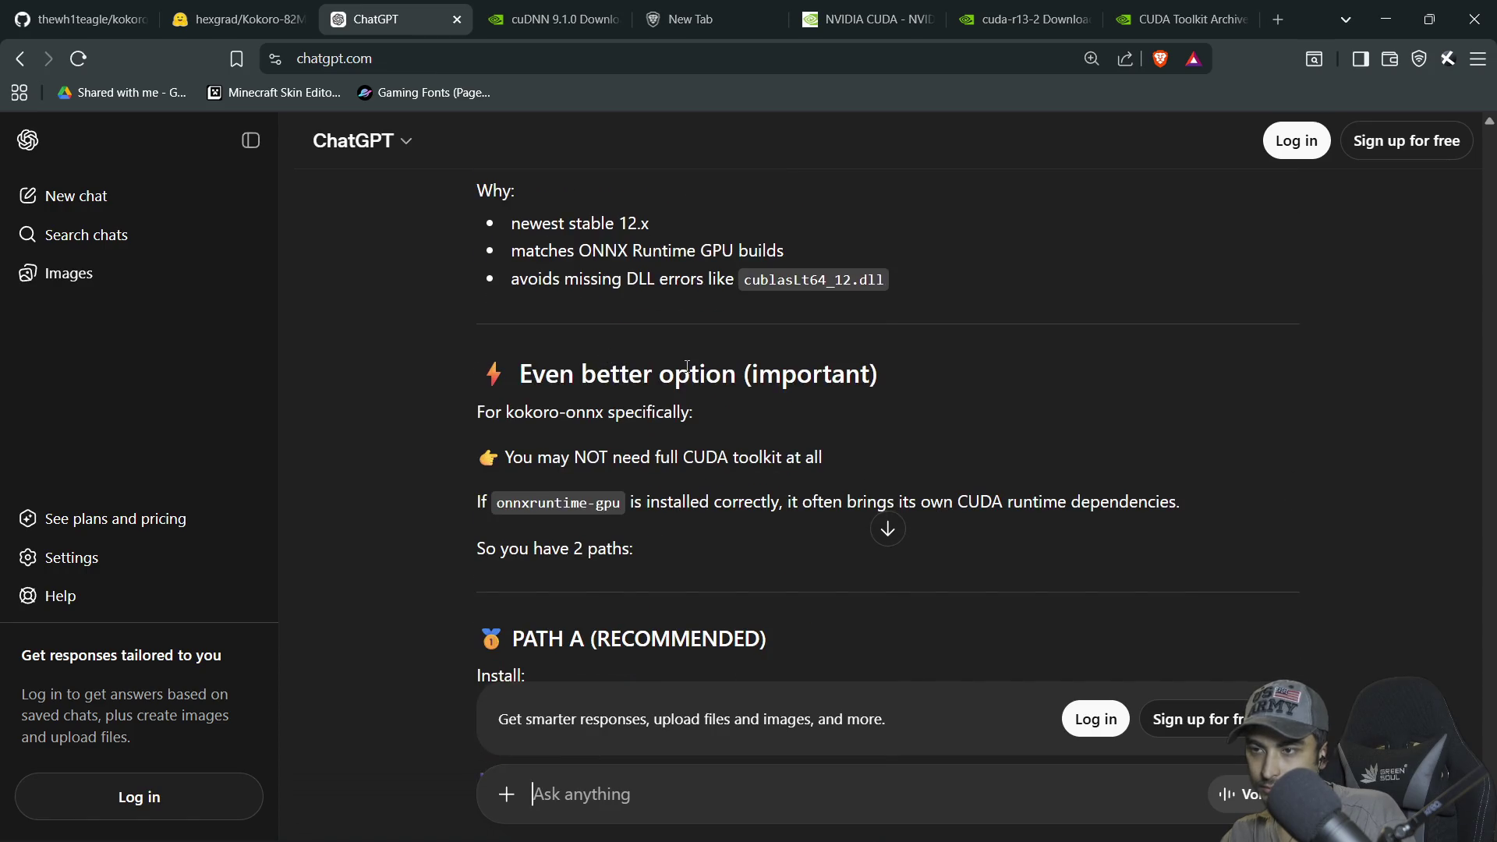
scroll(687, 366, down, 5)
click(1177, 20)
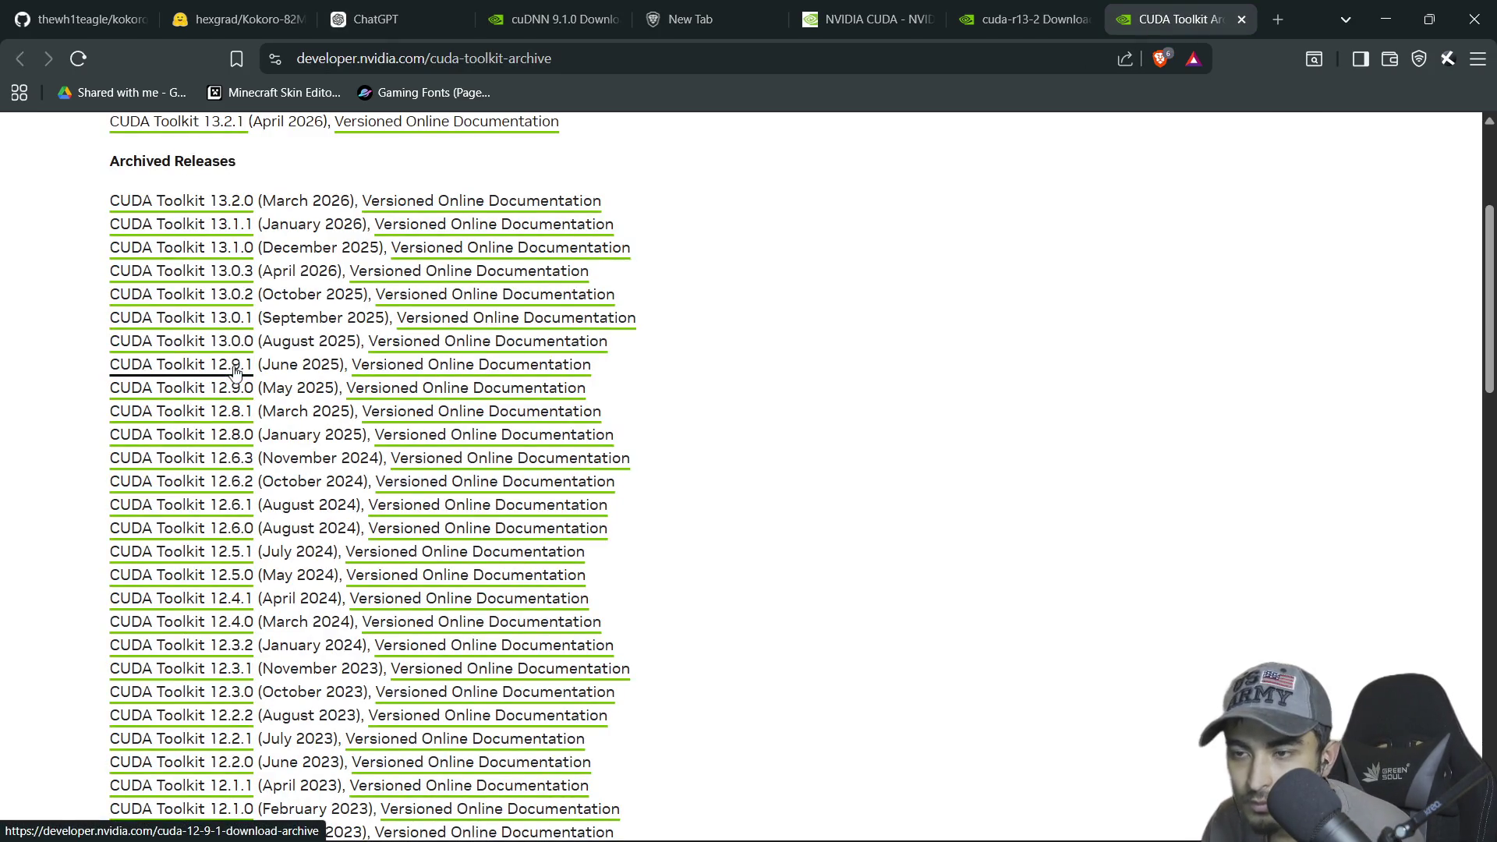
Close the empty new browser tab and go back to the ChatGPT conversation
click(711, 23)
key(ctrl+w)
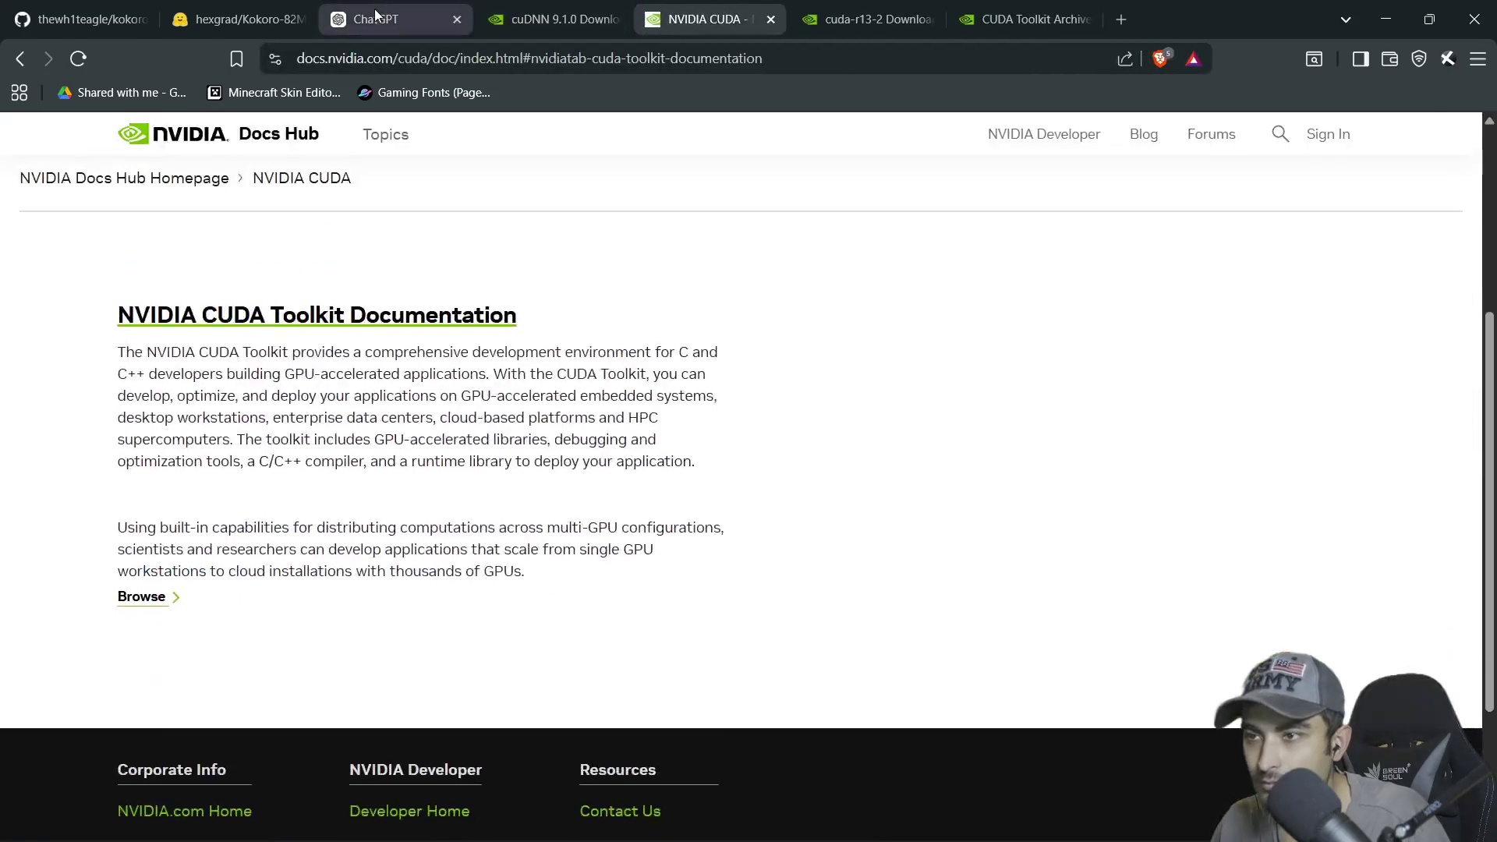
click(376, 17)
Send ChatGPT the follow-up 'latest 12 is 12.9.1'
scroll(583, 639, down, 5)
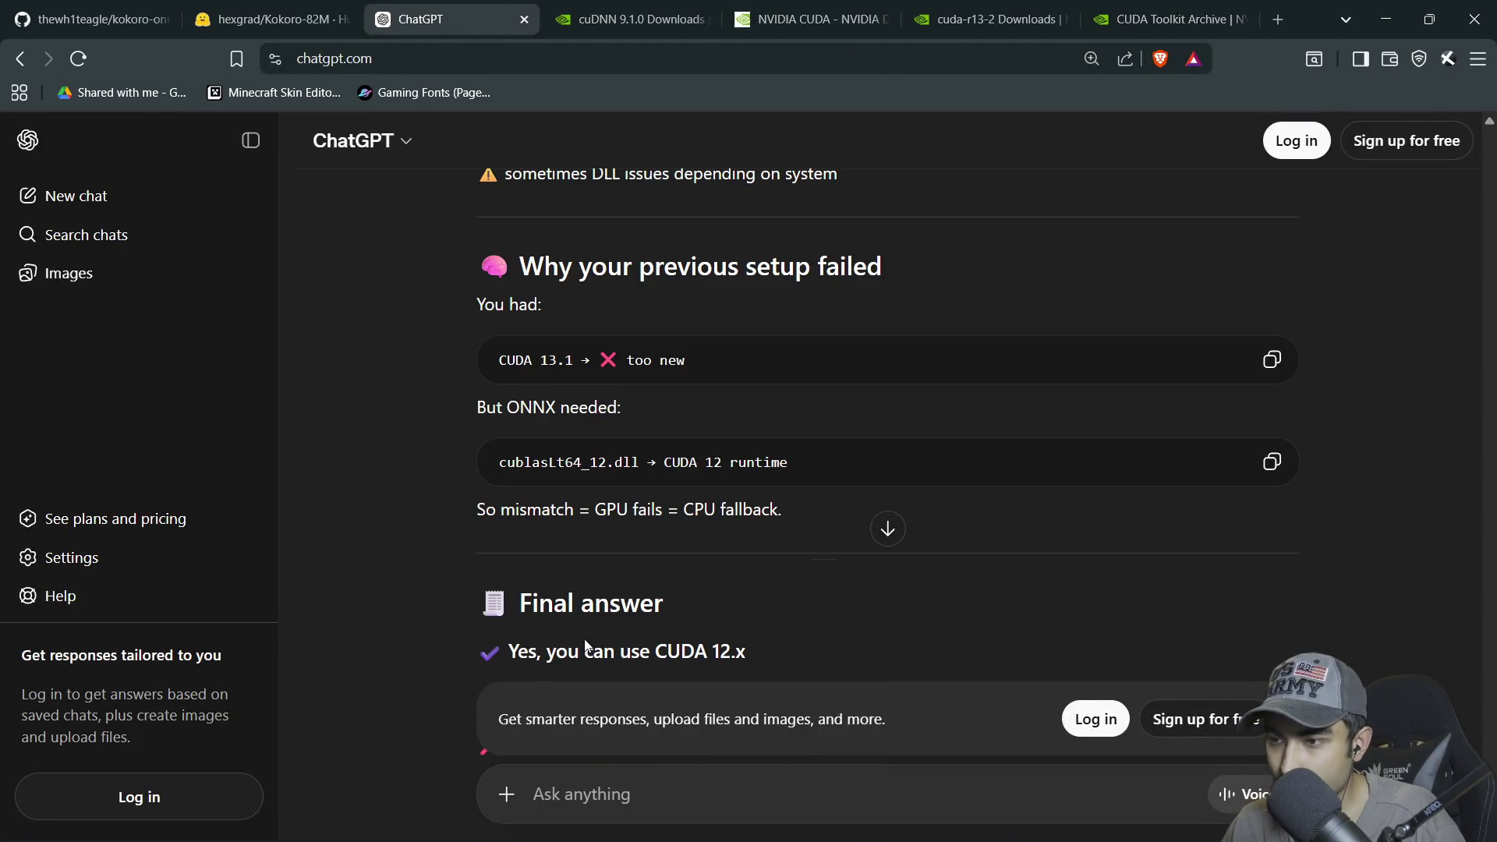
text(latest 12 is 12.9)
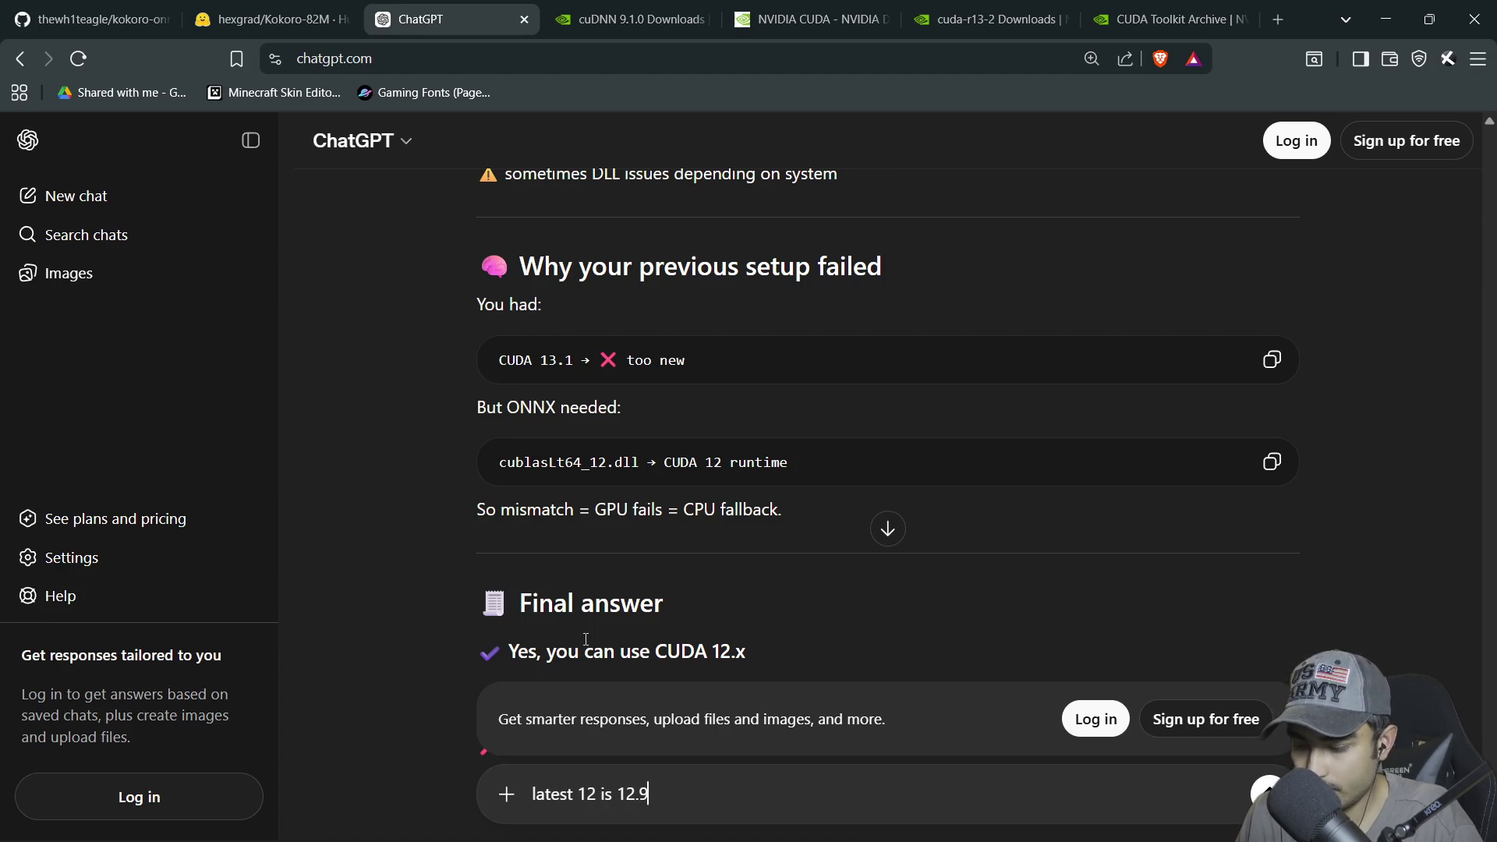
text(.1)
key(Return)
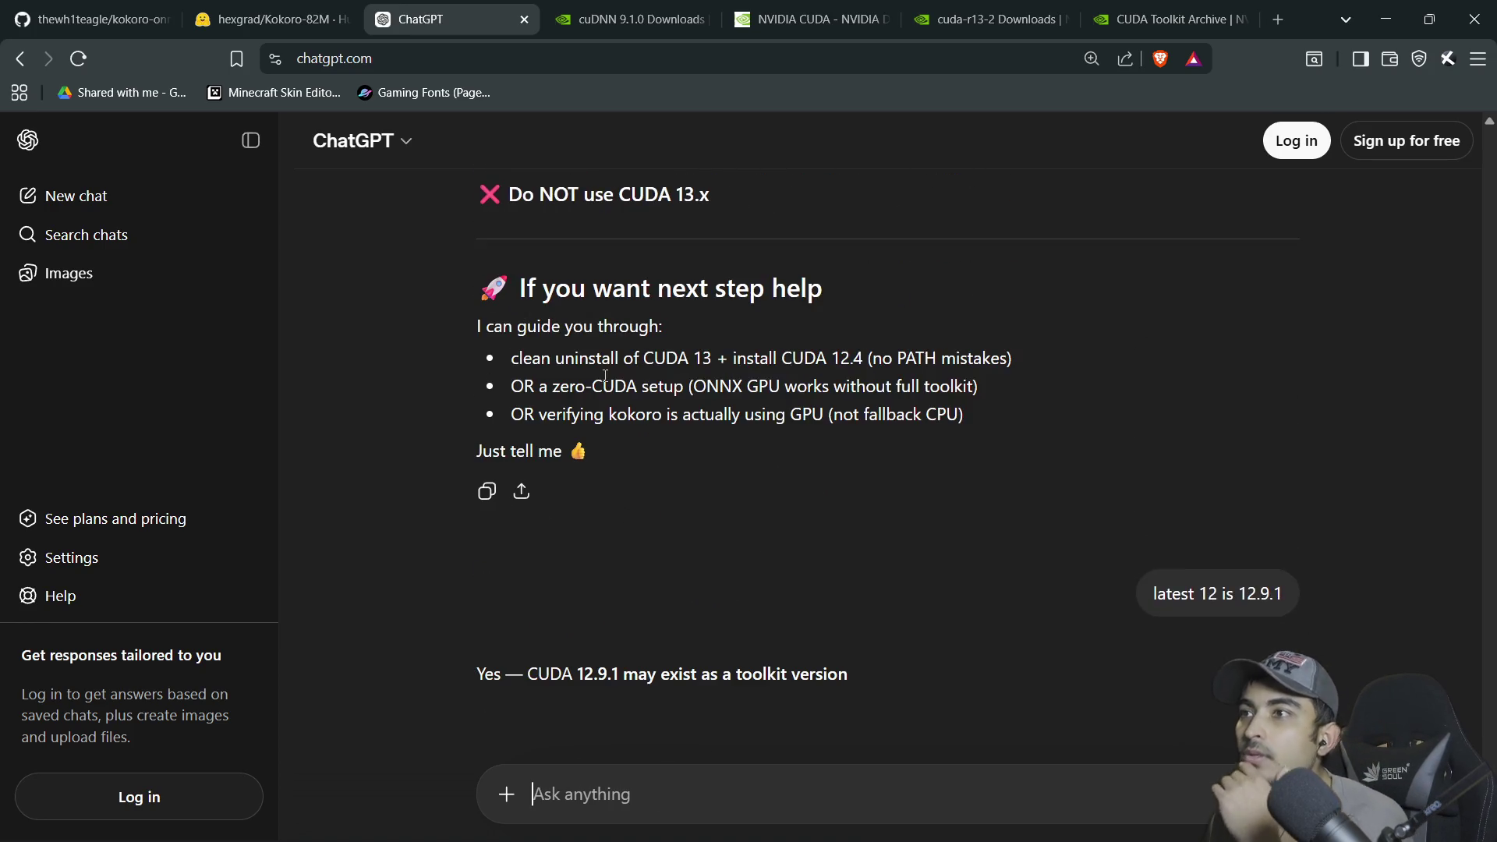
Read ChatGPT's reply explaining 'latest' isn't the right selection rule for kokoro-onnx
scroll(657, 457, up, 6)
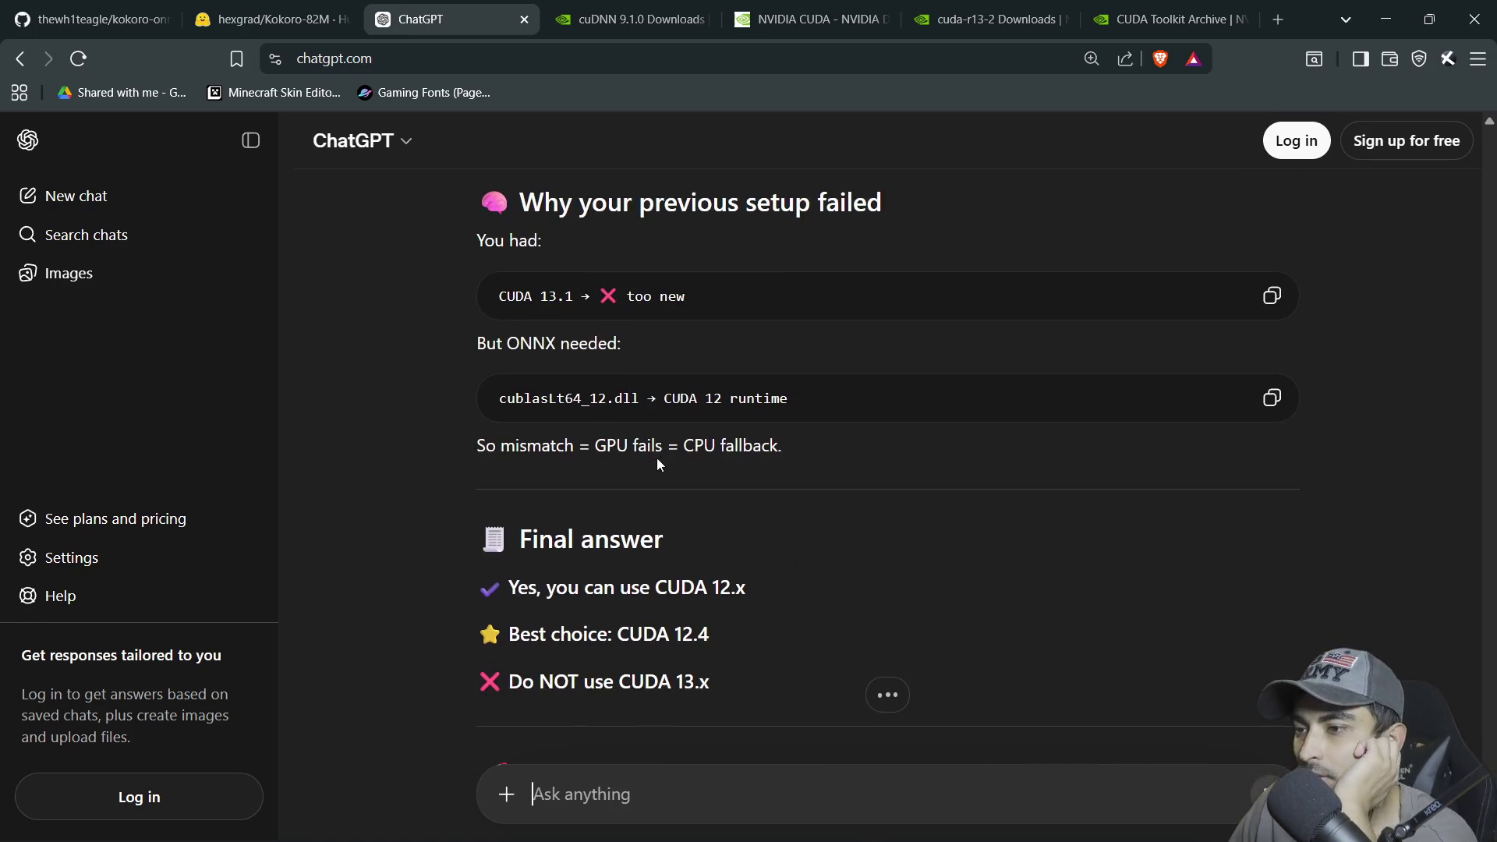
scroll(657, 458, up, 3)
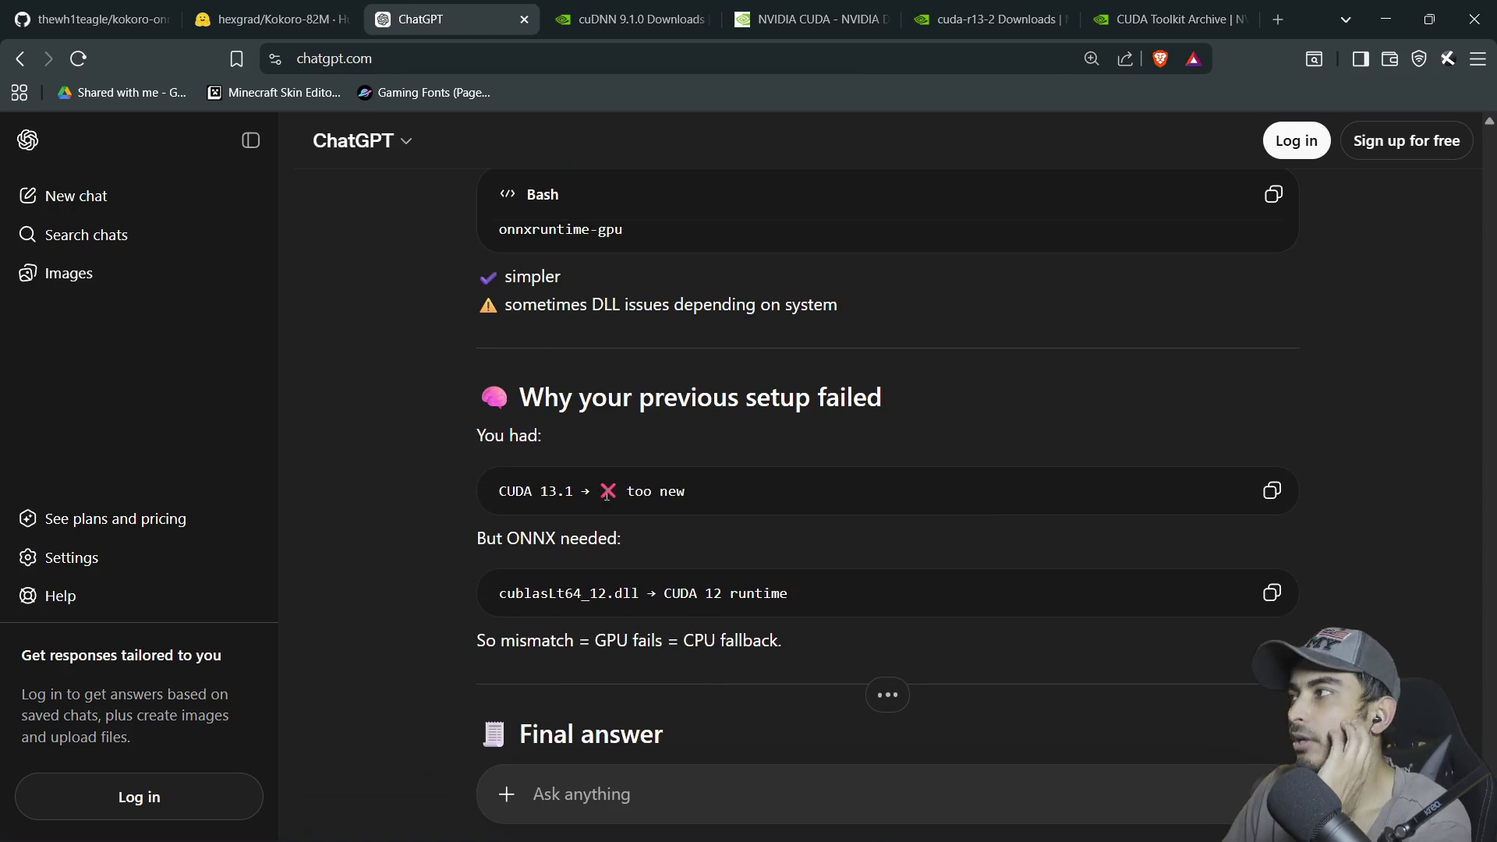
scroll(565, 399, up, 3)
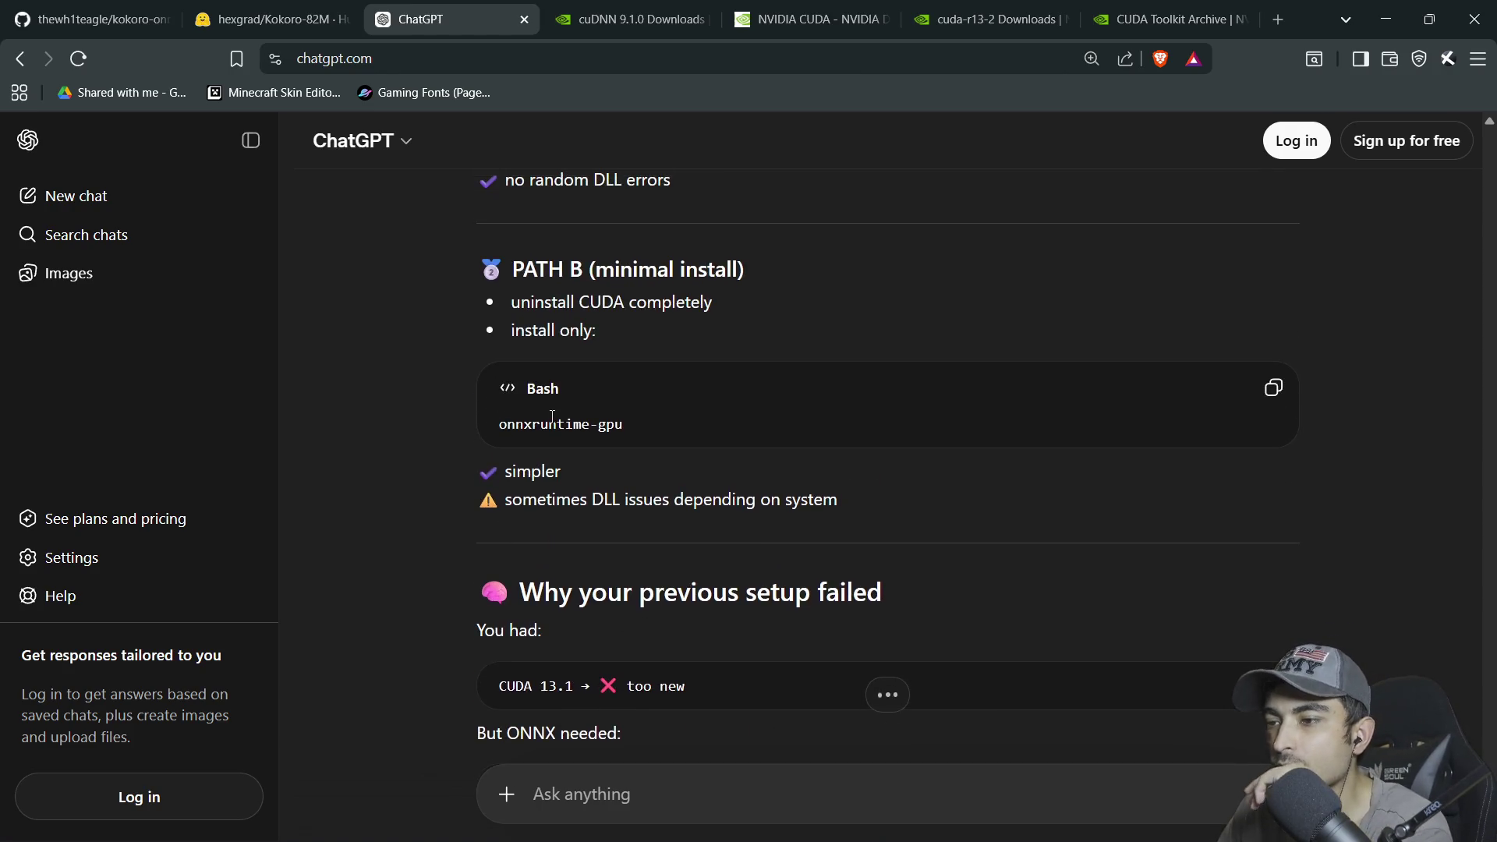
scroll(669, 472, down, 2)
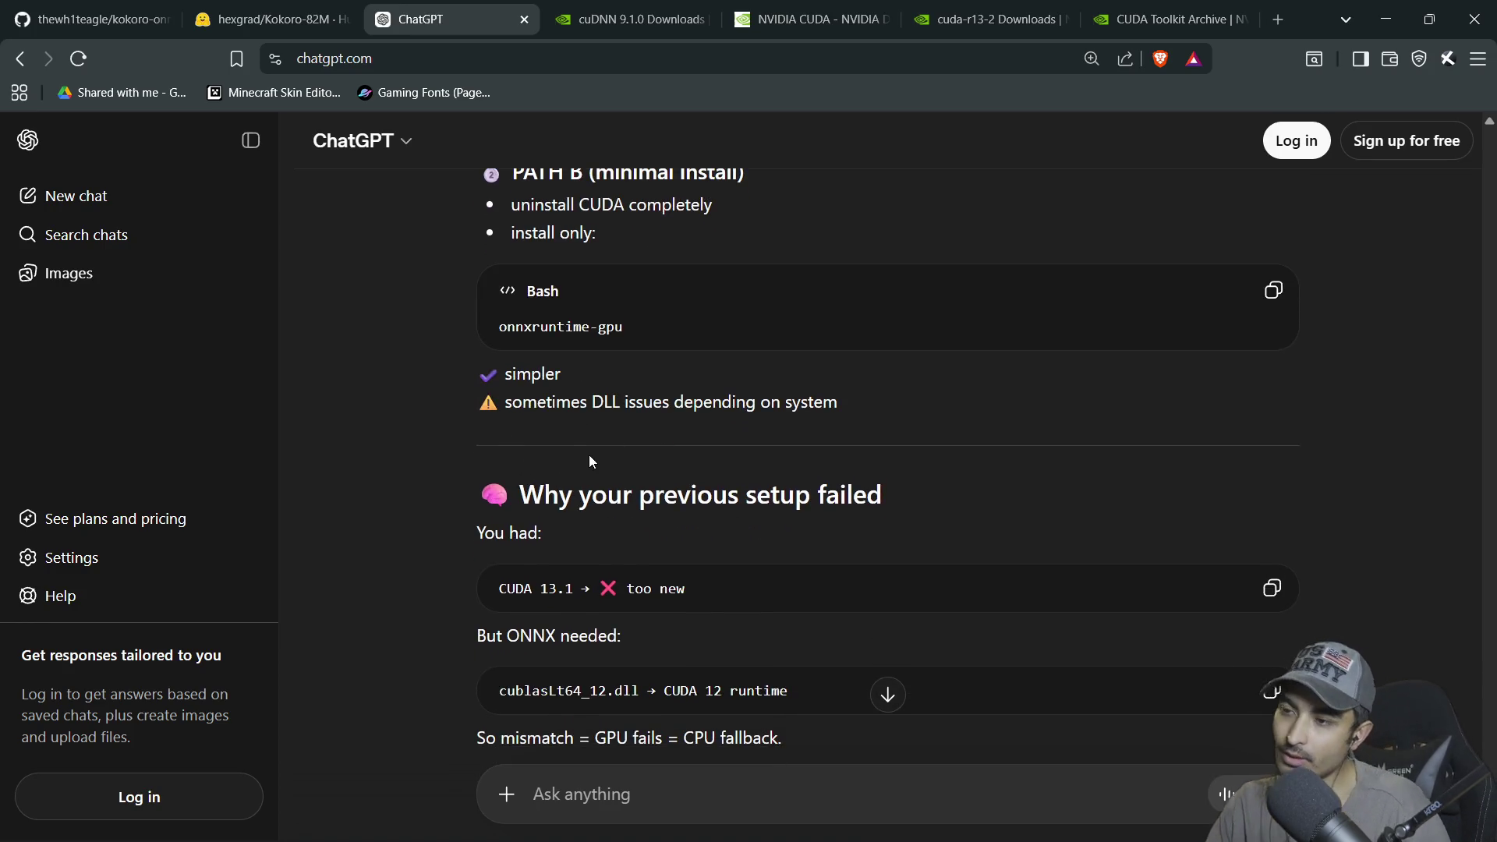
scroll(635, 468, down, 3)
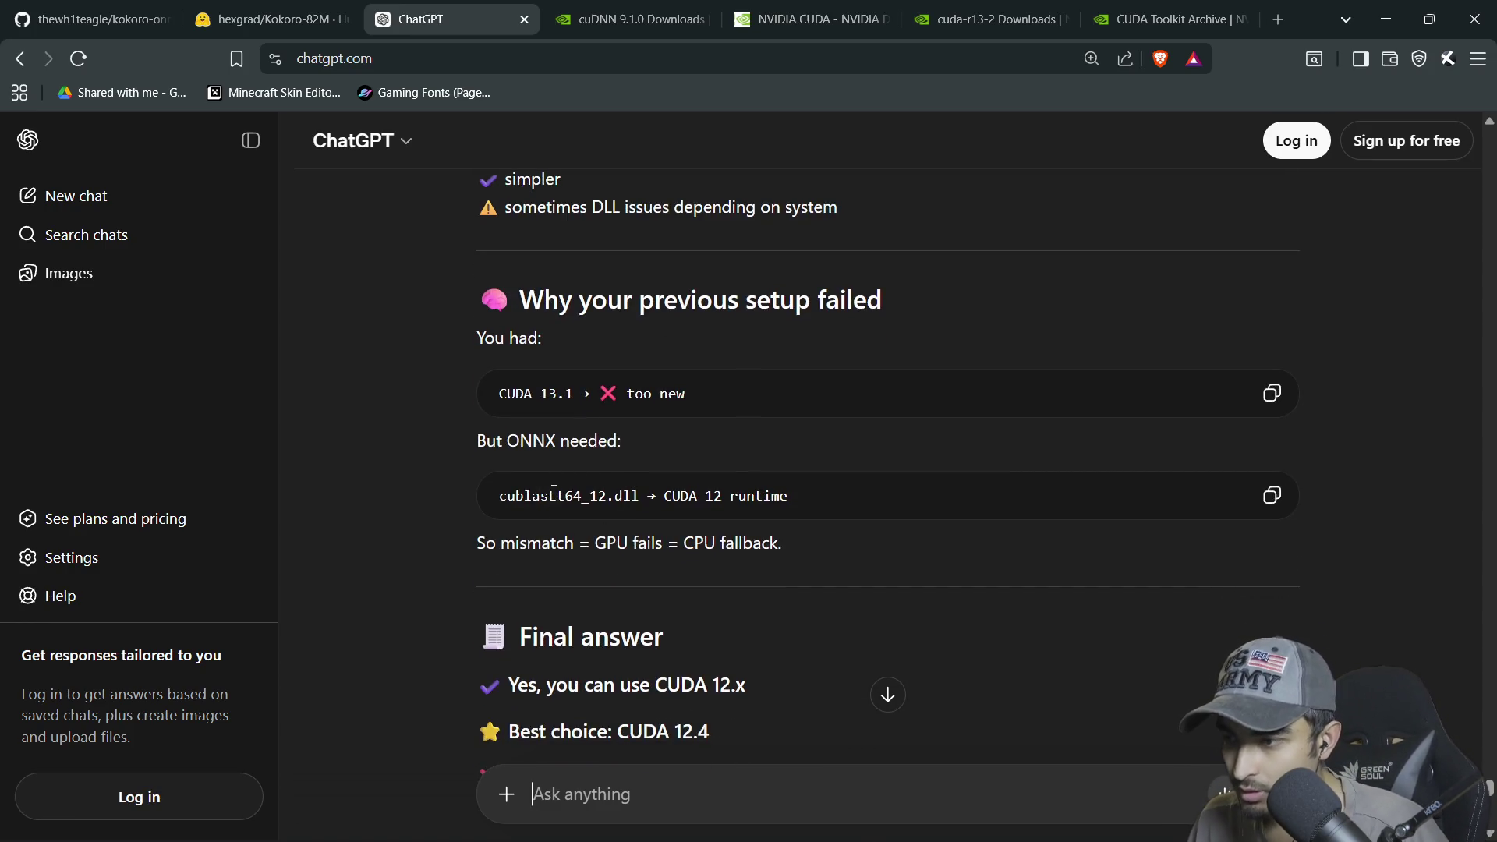
scroll(555, 500, up, 3)
scroll(555, 500, down, 3)
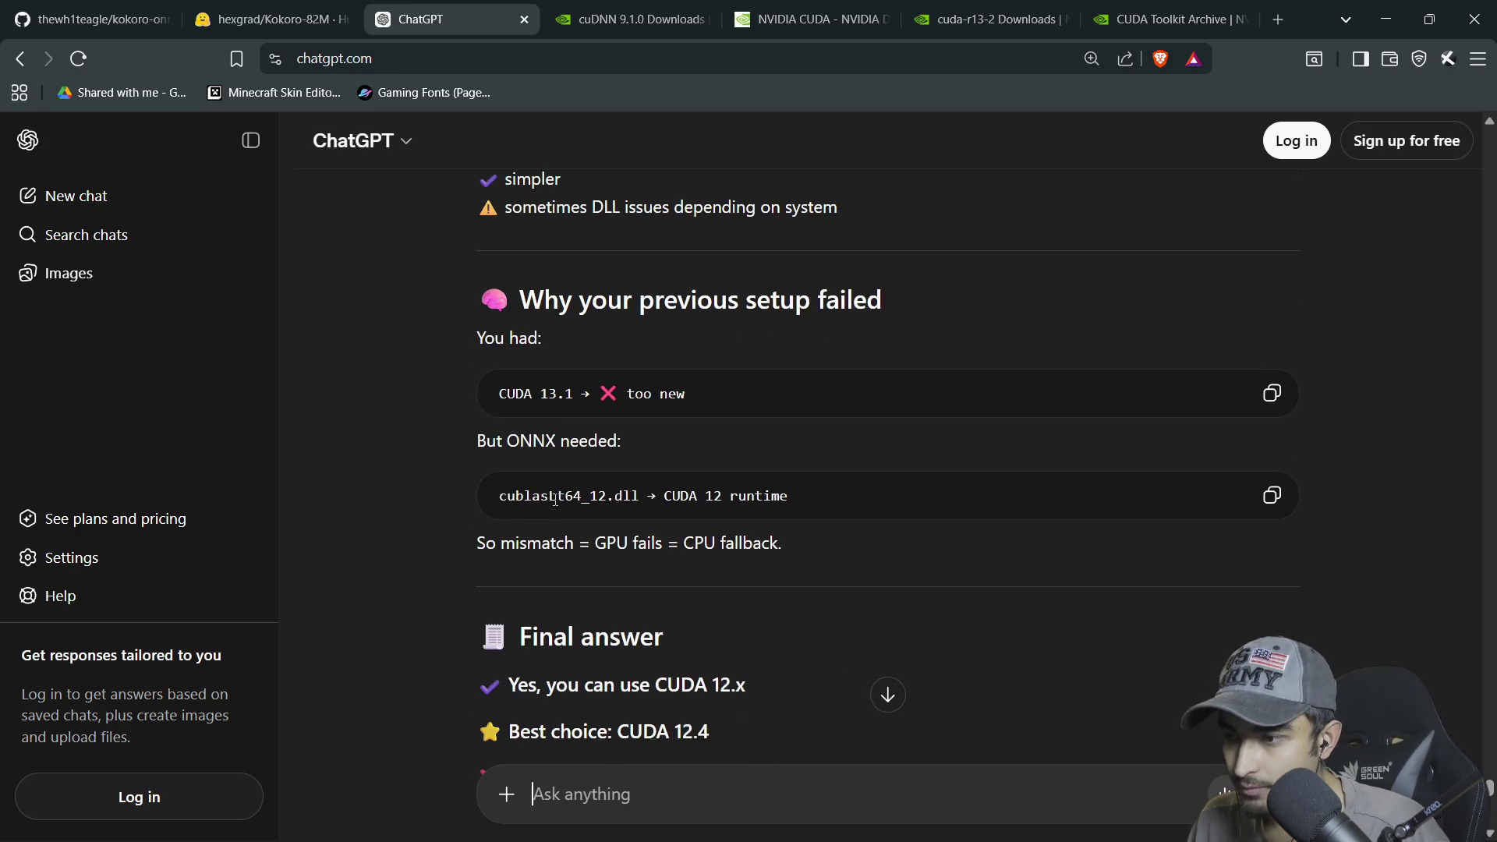
scroll(497, 430, down, 1)
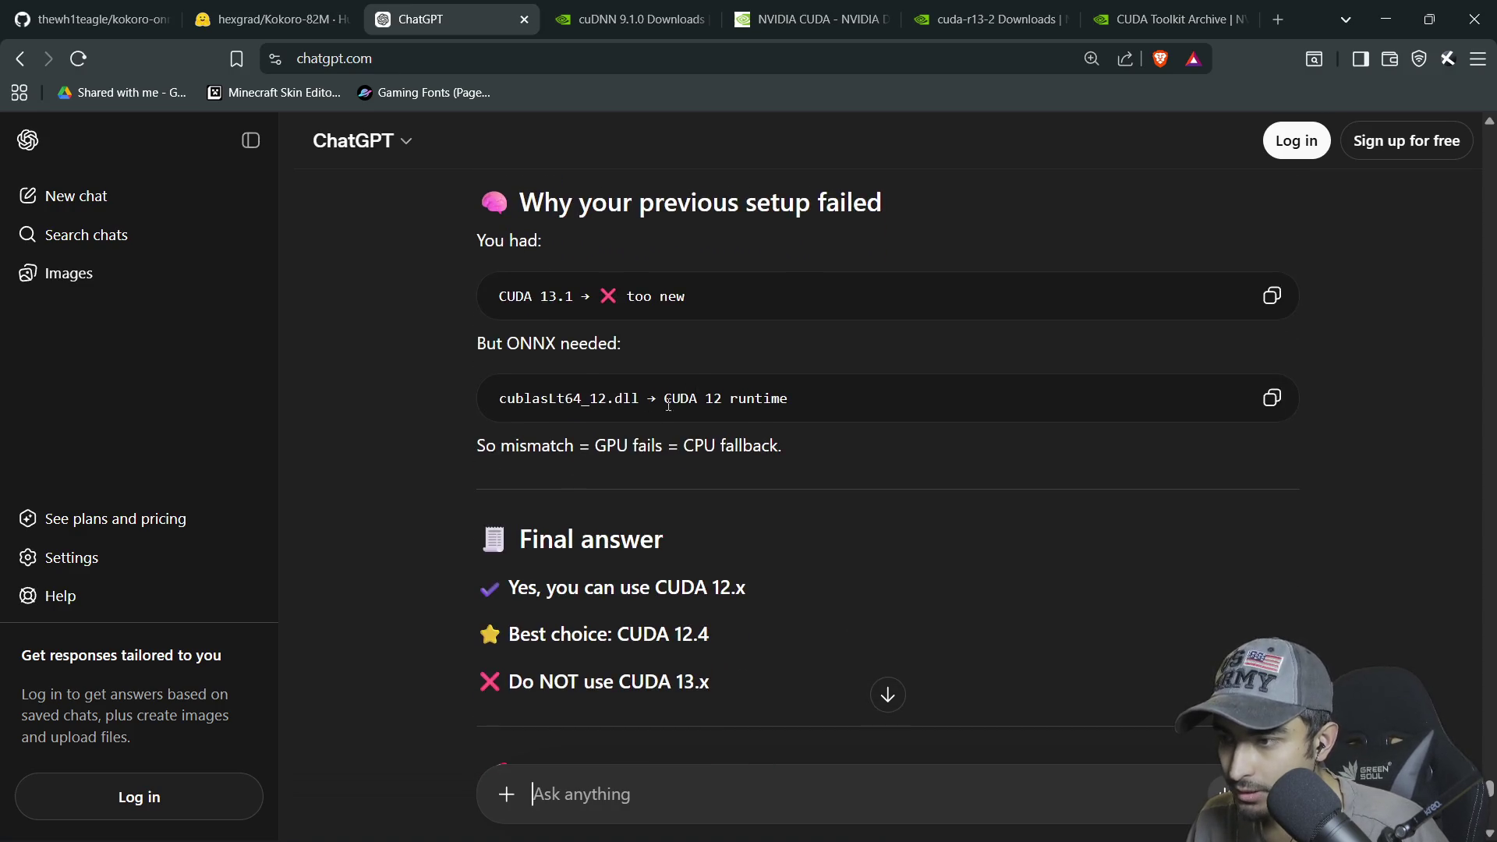
scroll(675, 429, down, 2)
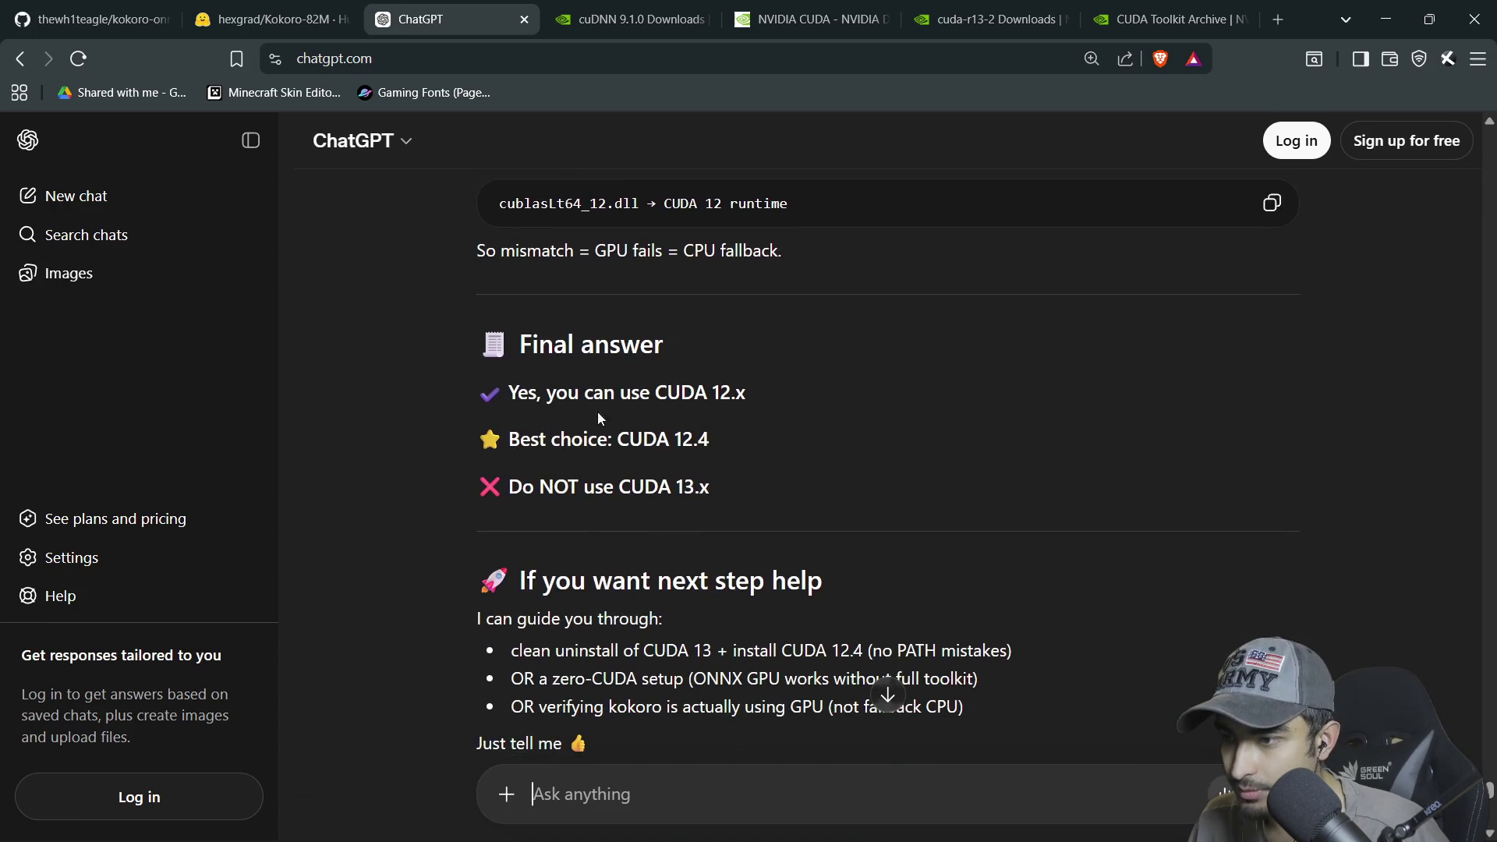
scroll(642, 421, down, 1)
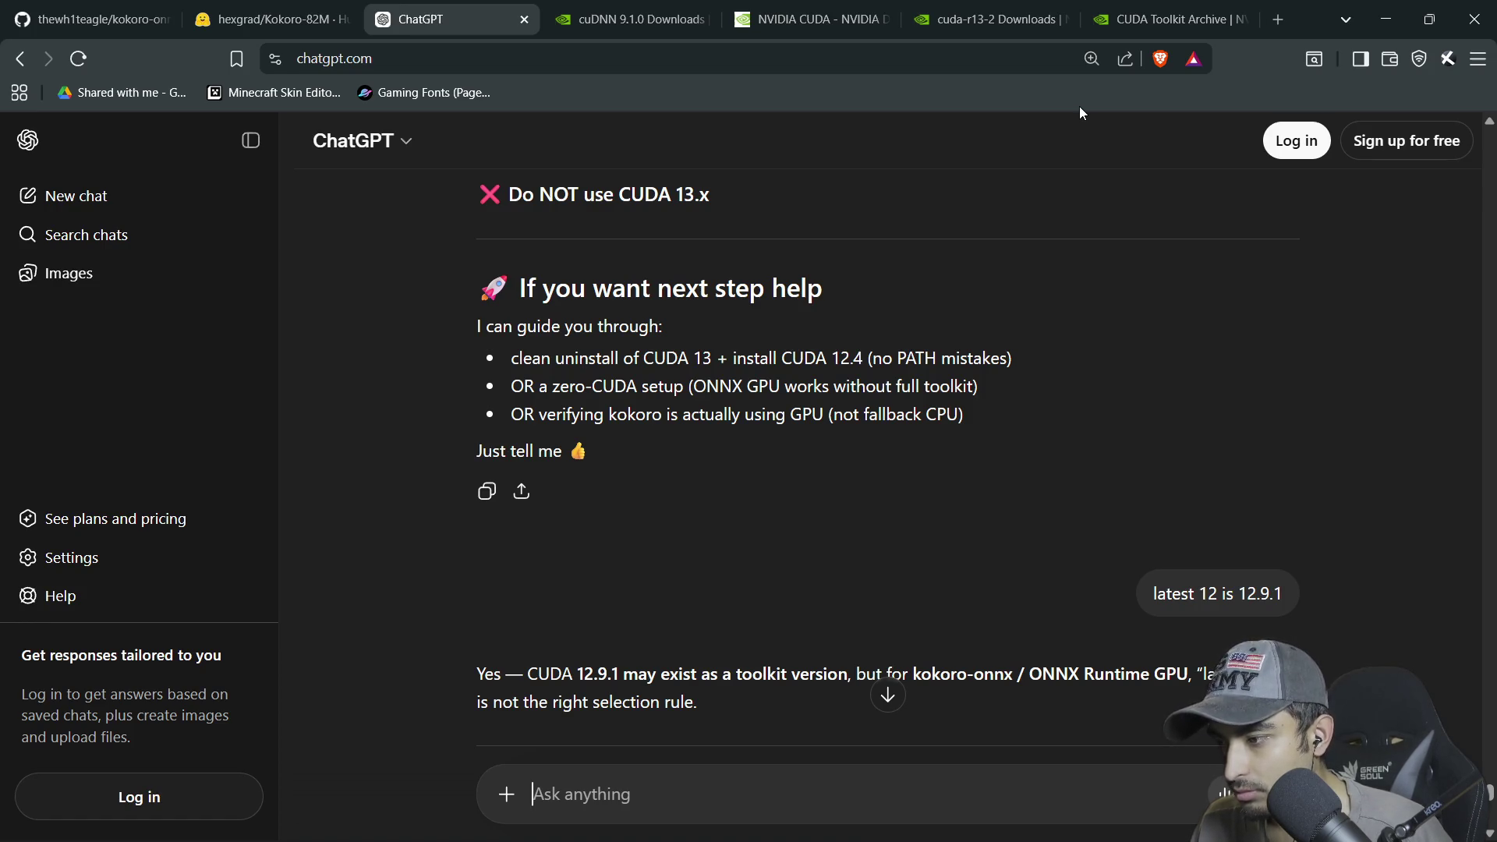
Finish reading the reply naming CUDA 12.4, then open CUDA Toolkit 12.4.0 from the archive
scroll(795, 492, down, 6)
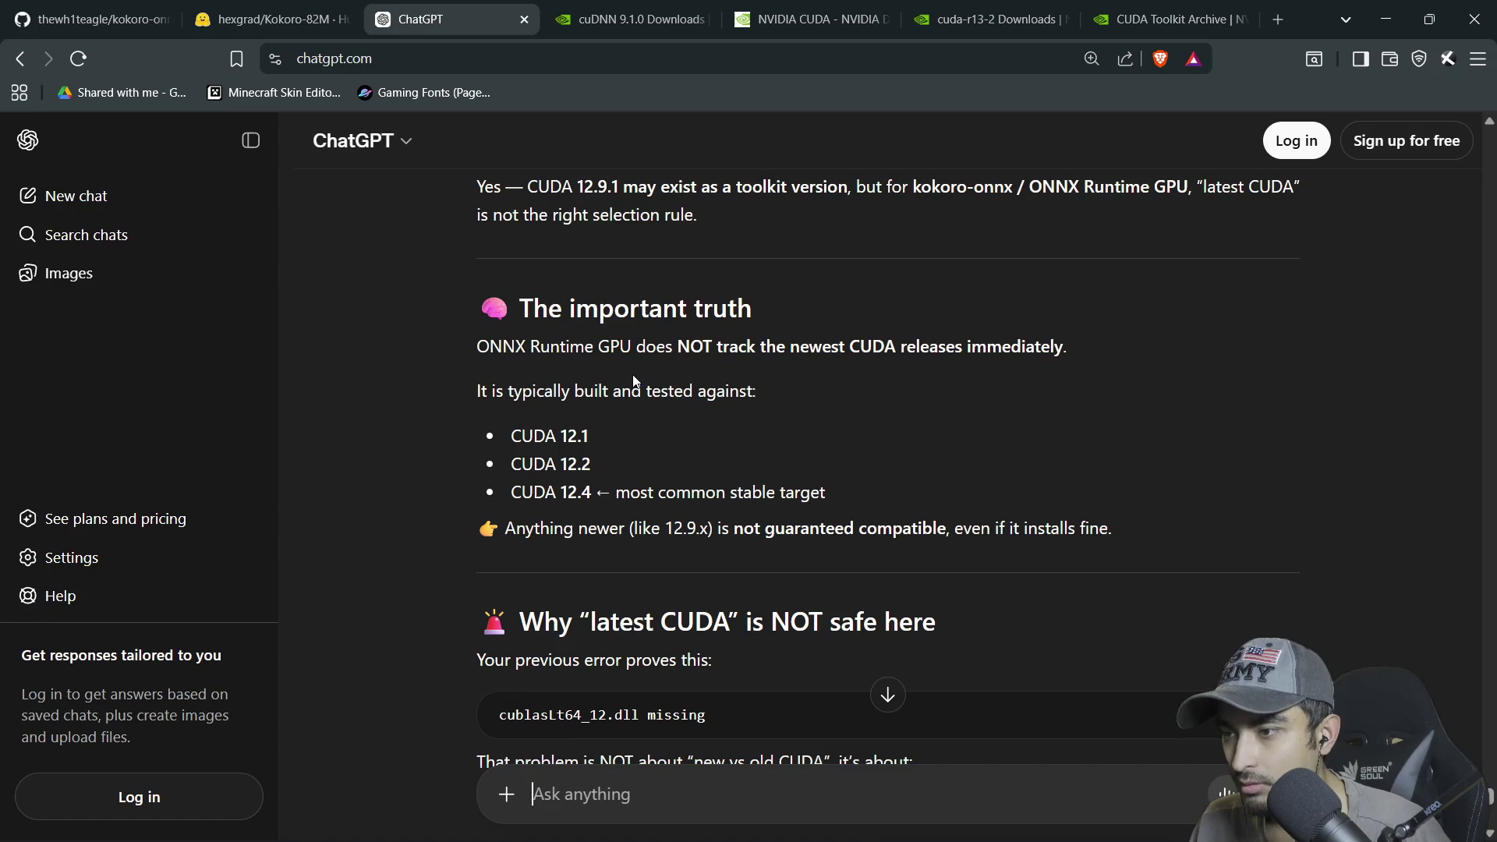
scroll(734, 448, up, 1)
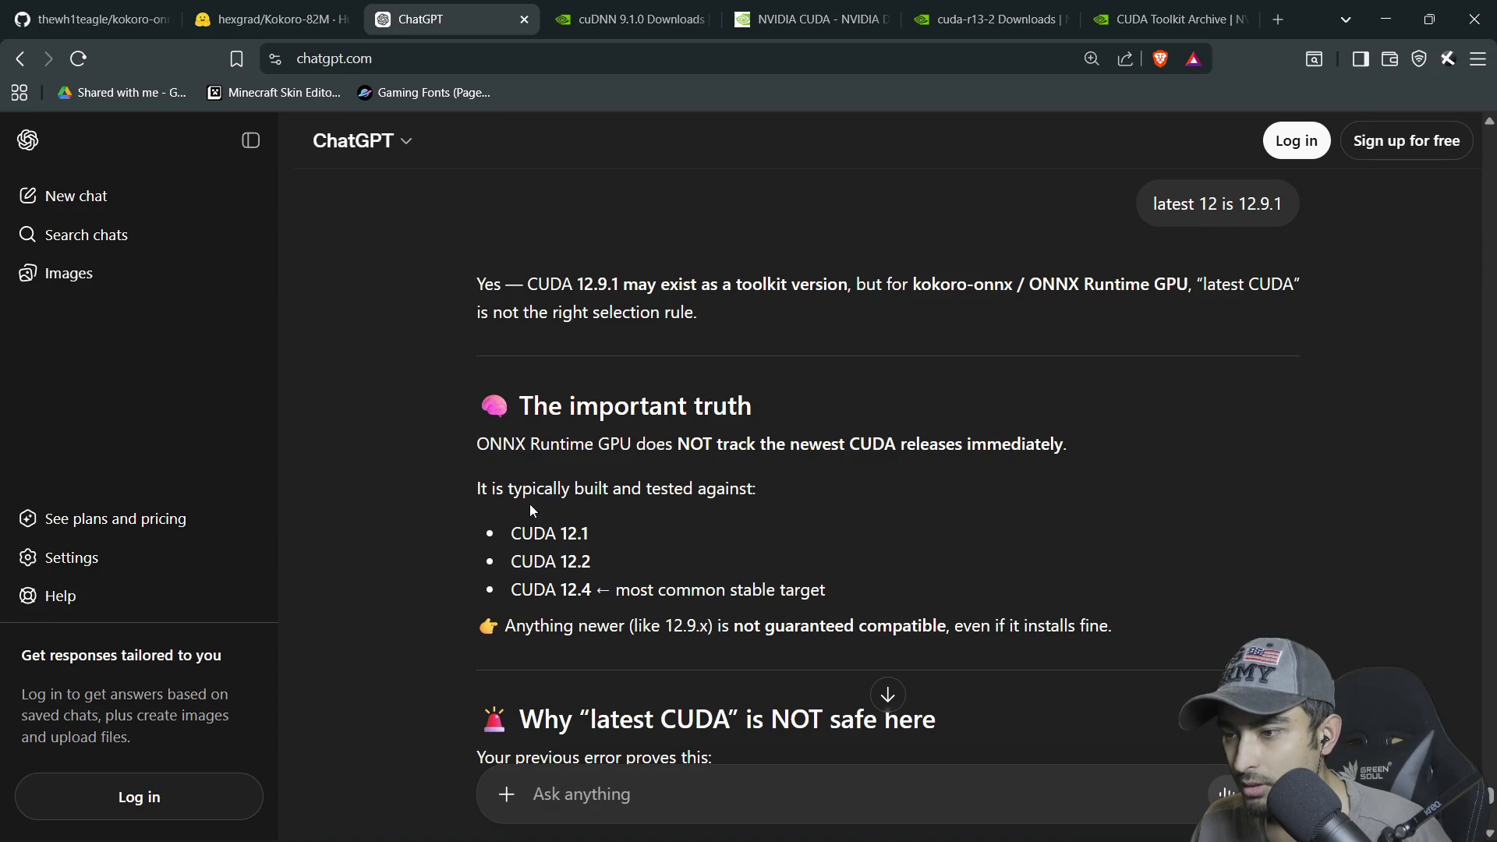
scroll(702, 499, down, 2)
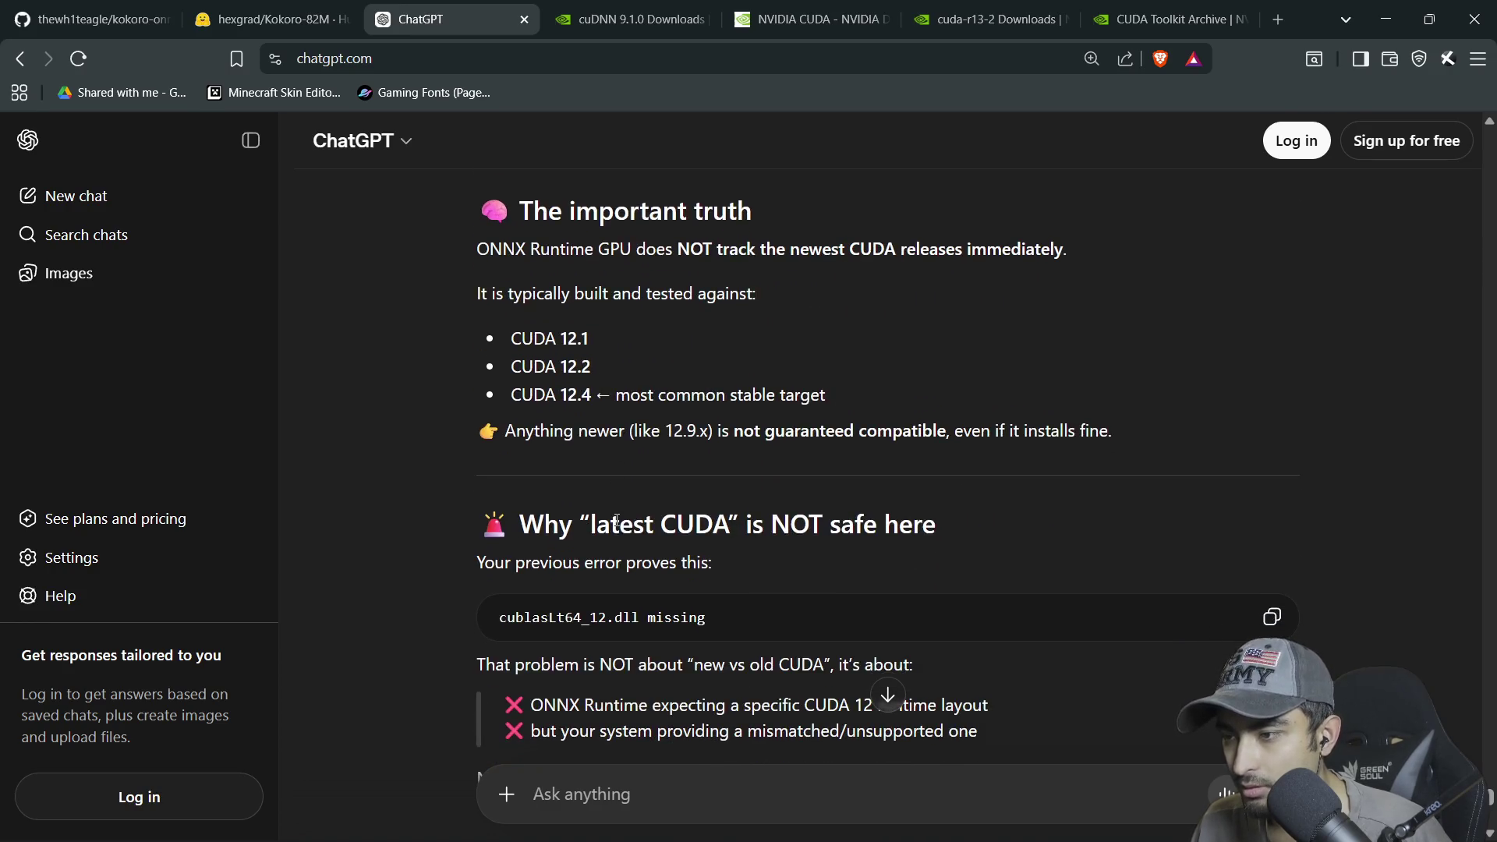
scroll(741, 447, down, 1)
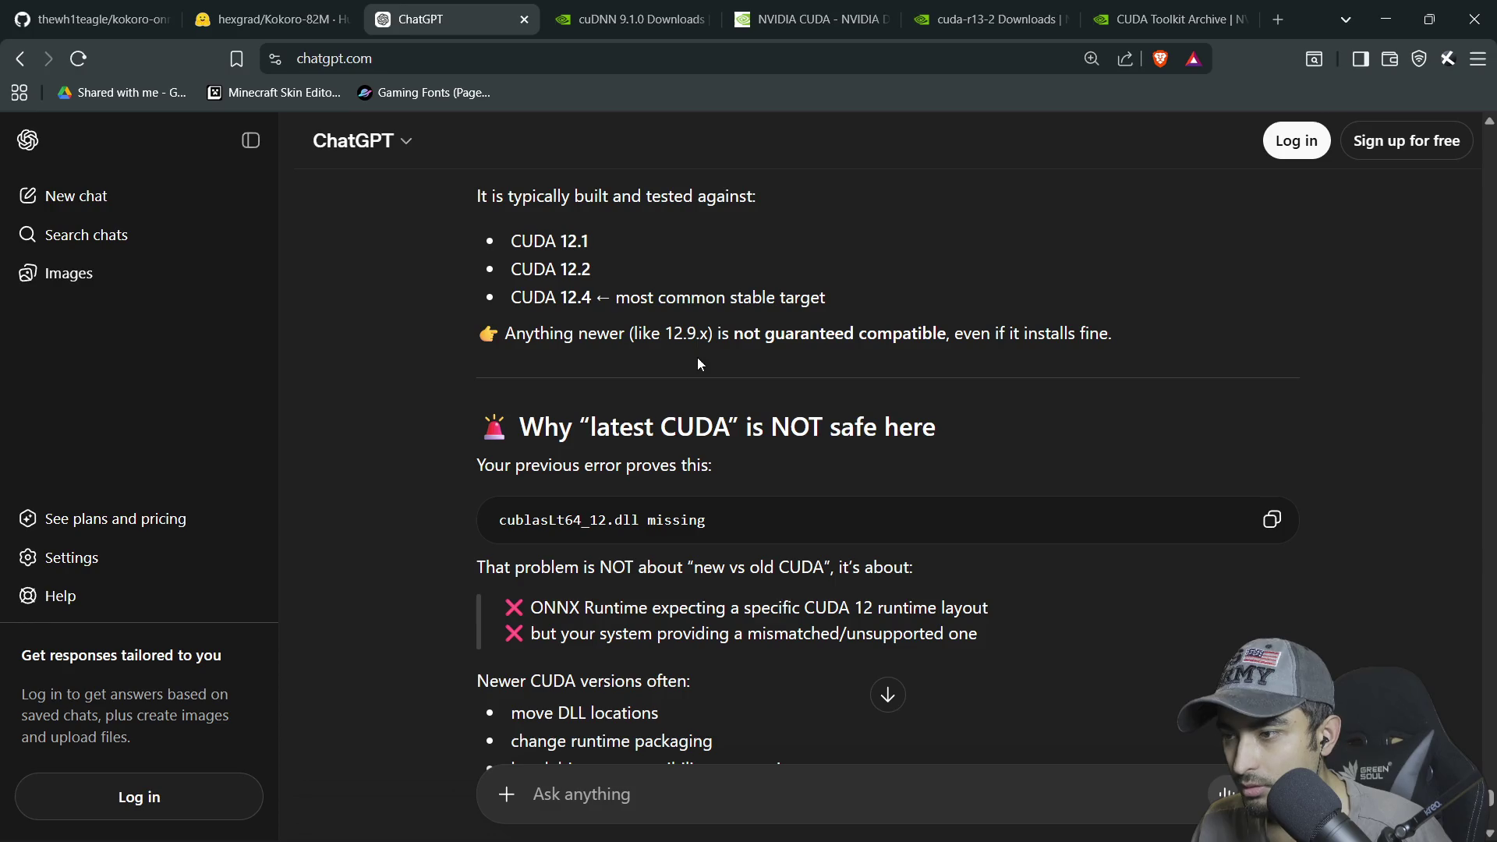
scroll(749, 357, down, 1)
scroll(743, 360, down, 1)
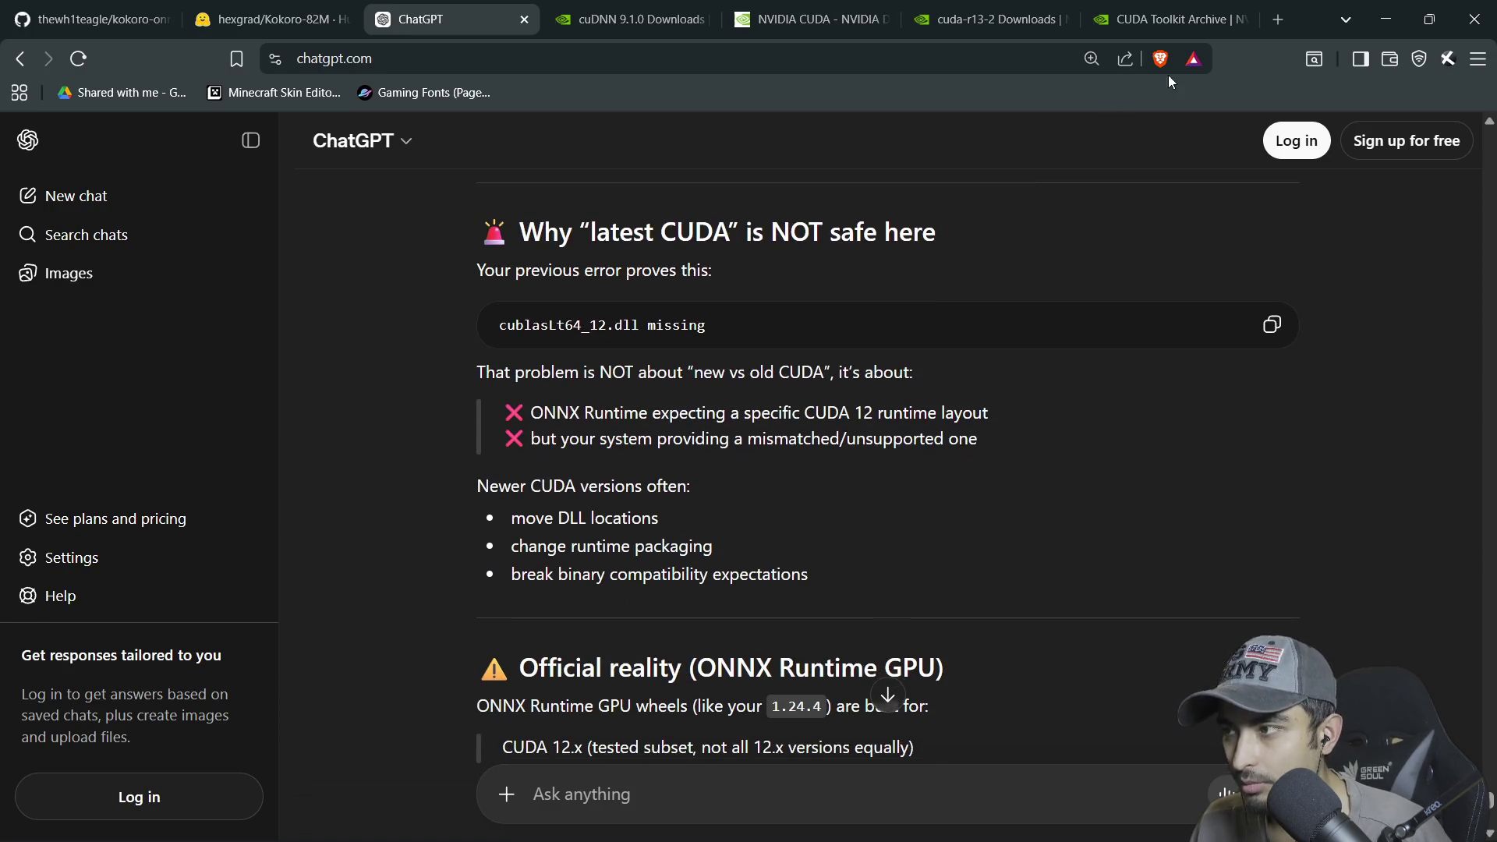
click(1160, 24)
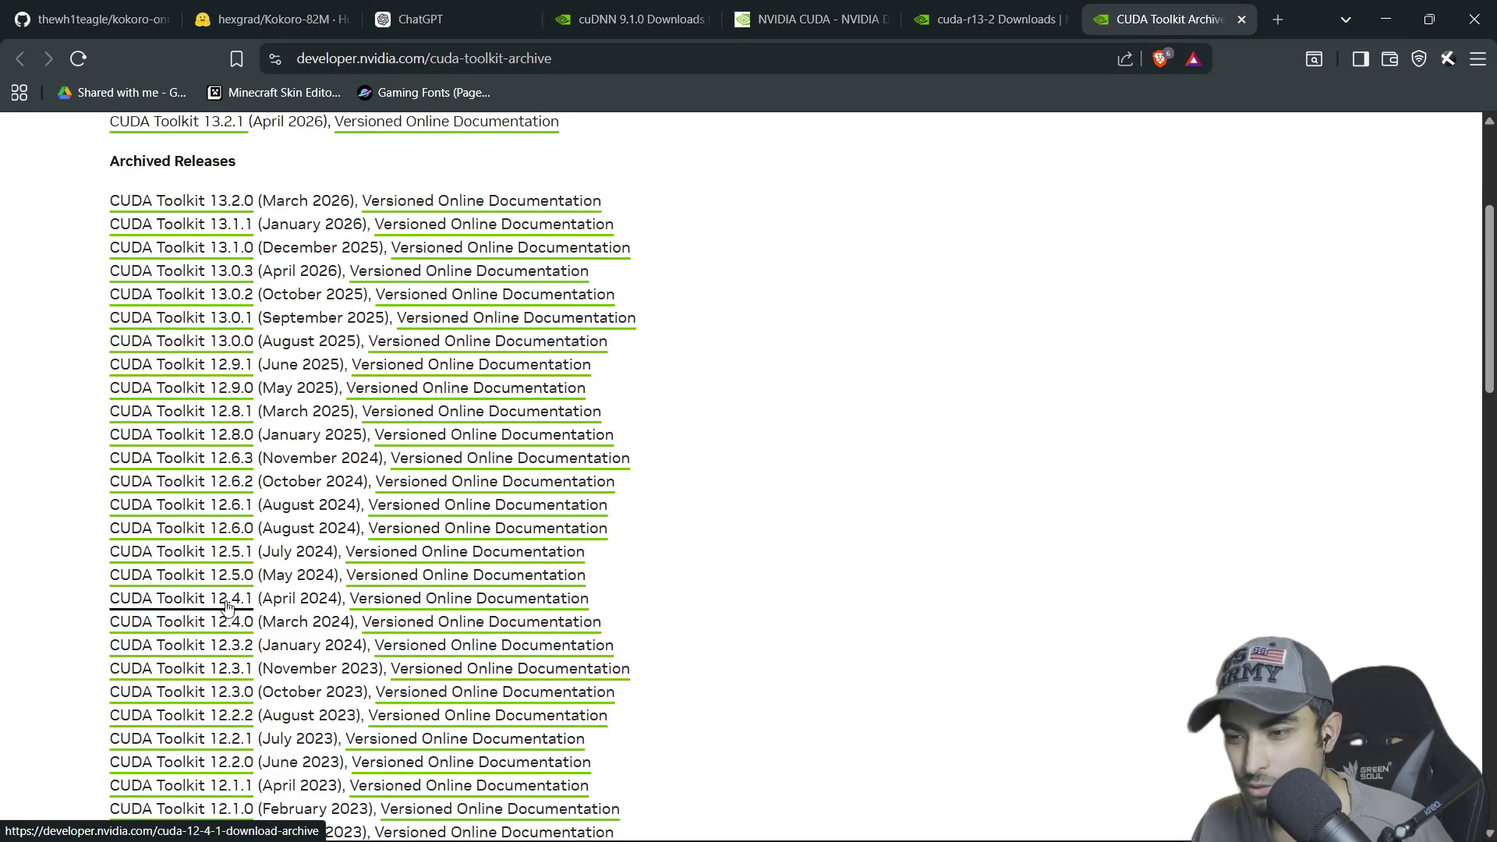
click(238, 628)
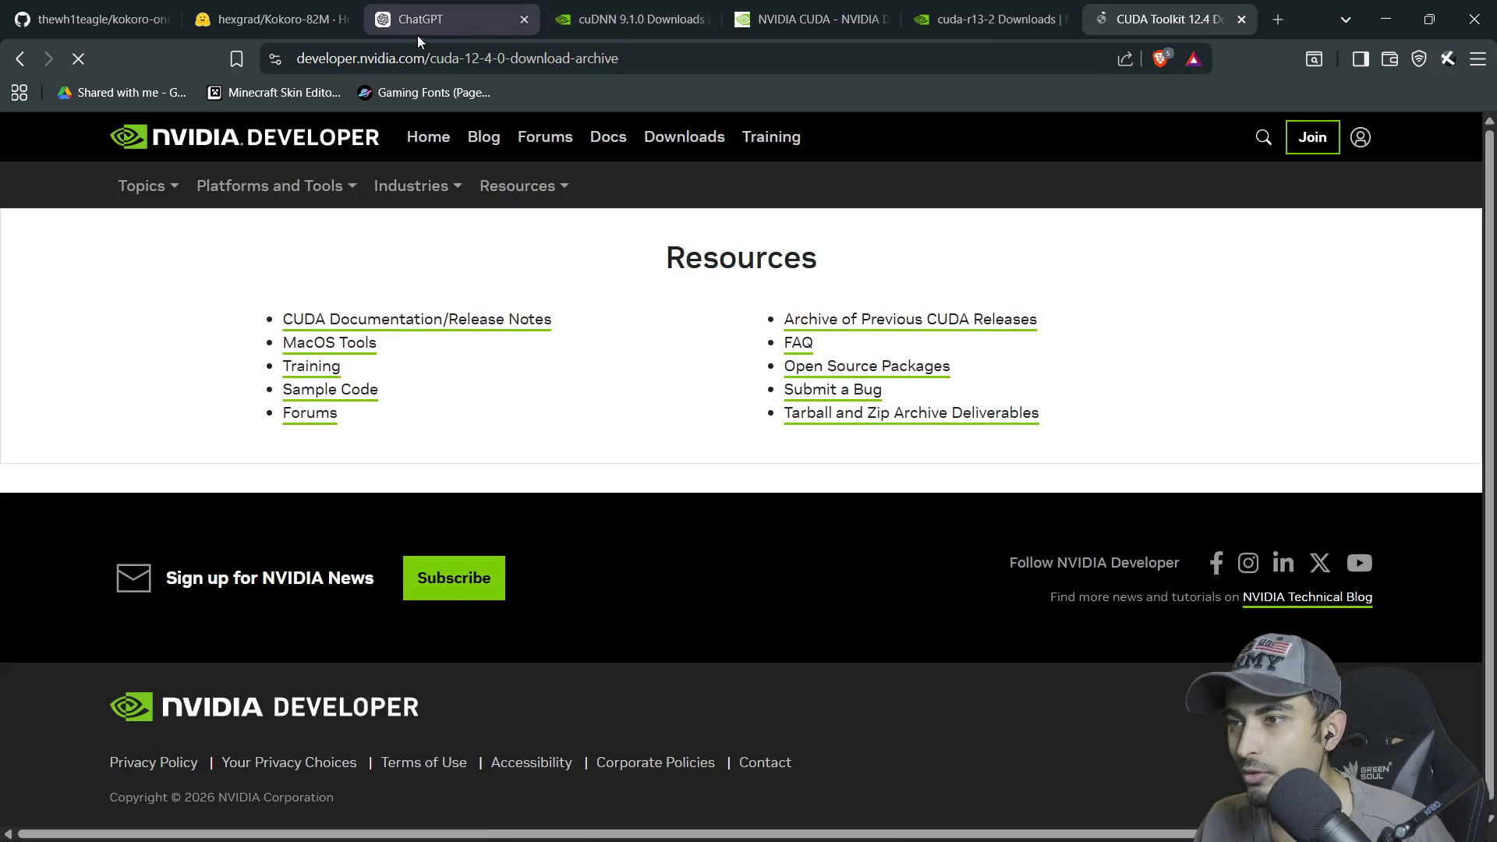
click(418, 33)
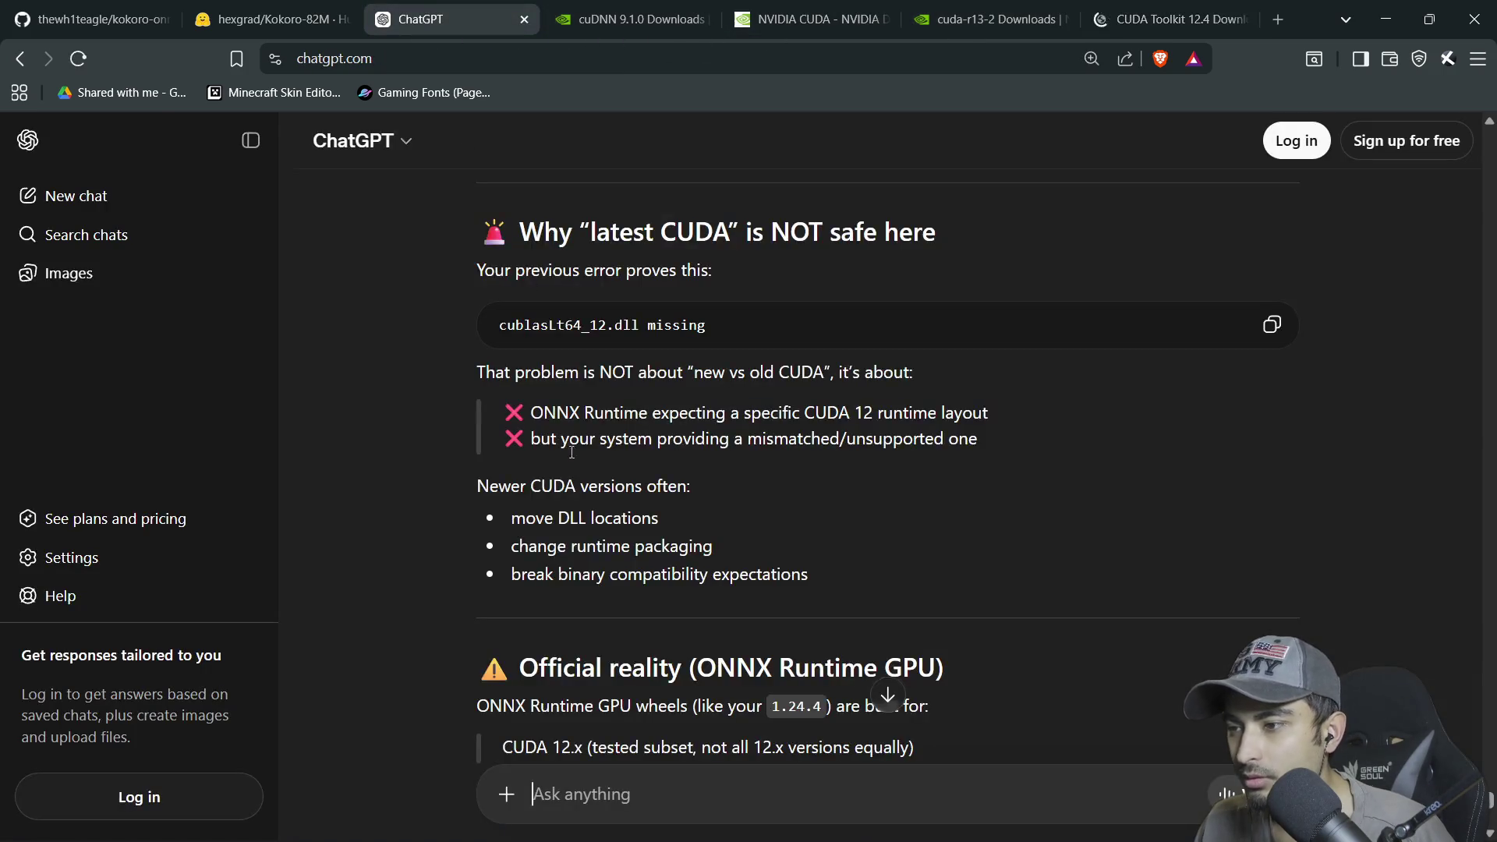
scroll(576, 503, down, 4)
scroll(576, 473, down, 1)
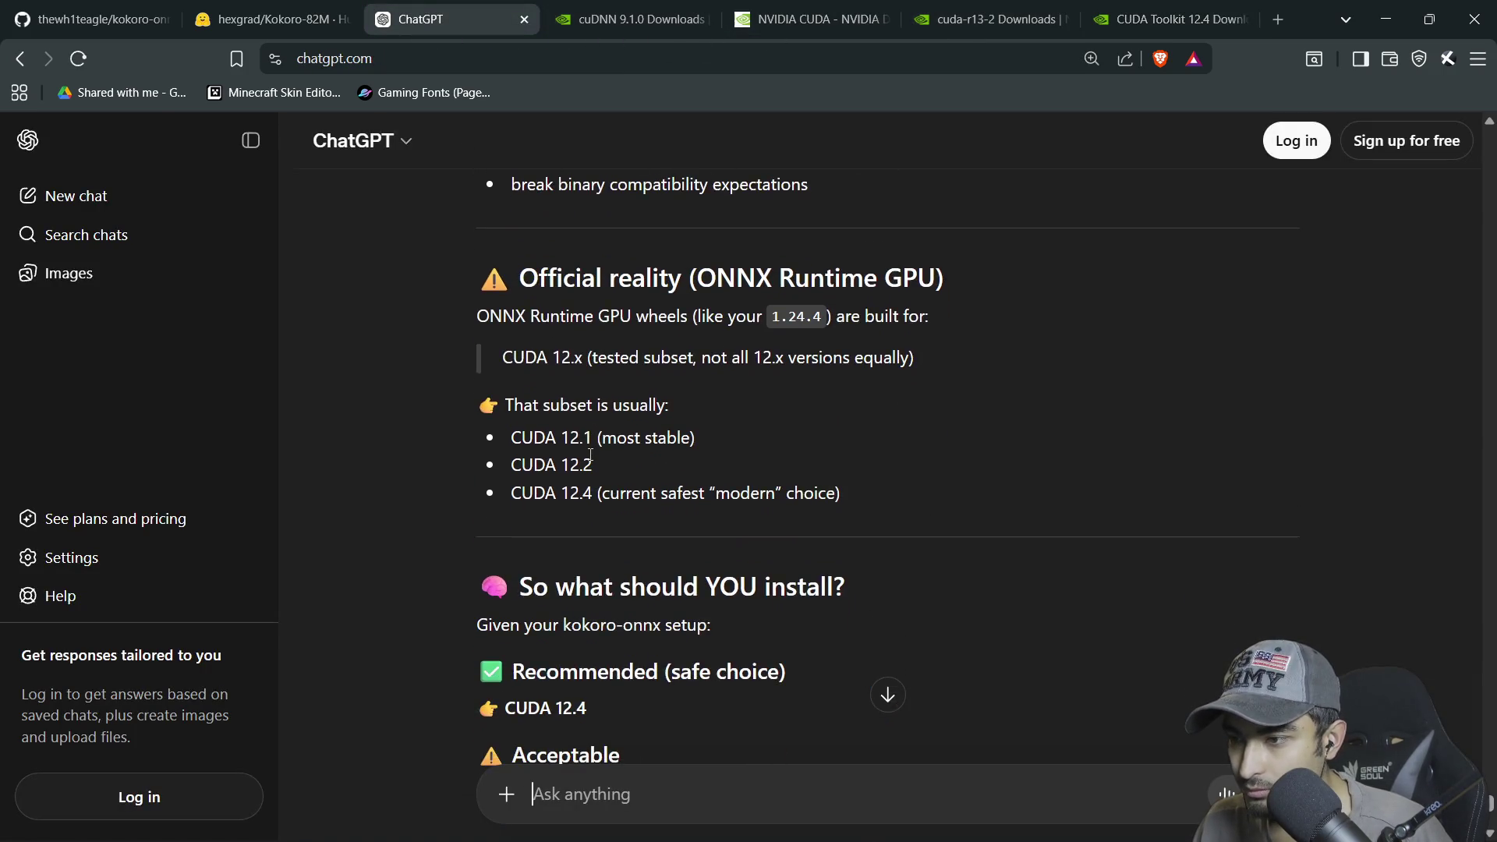
scroll(591, 469, down, 5)
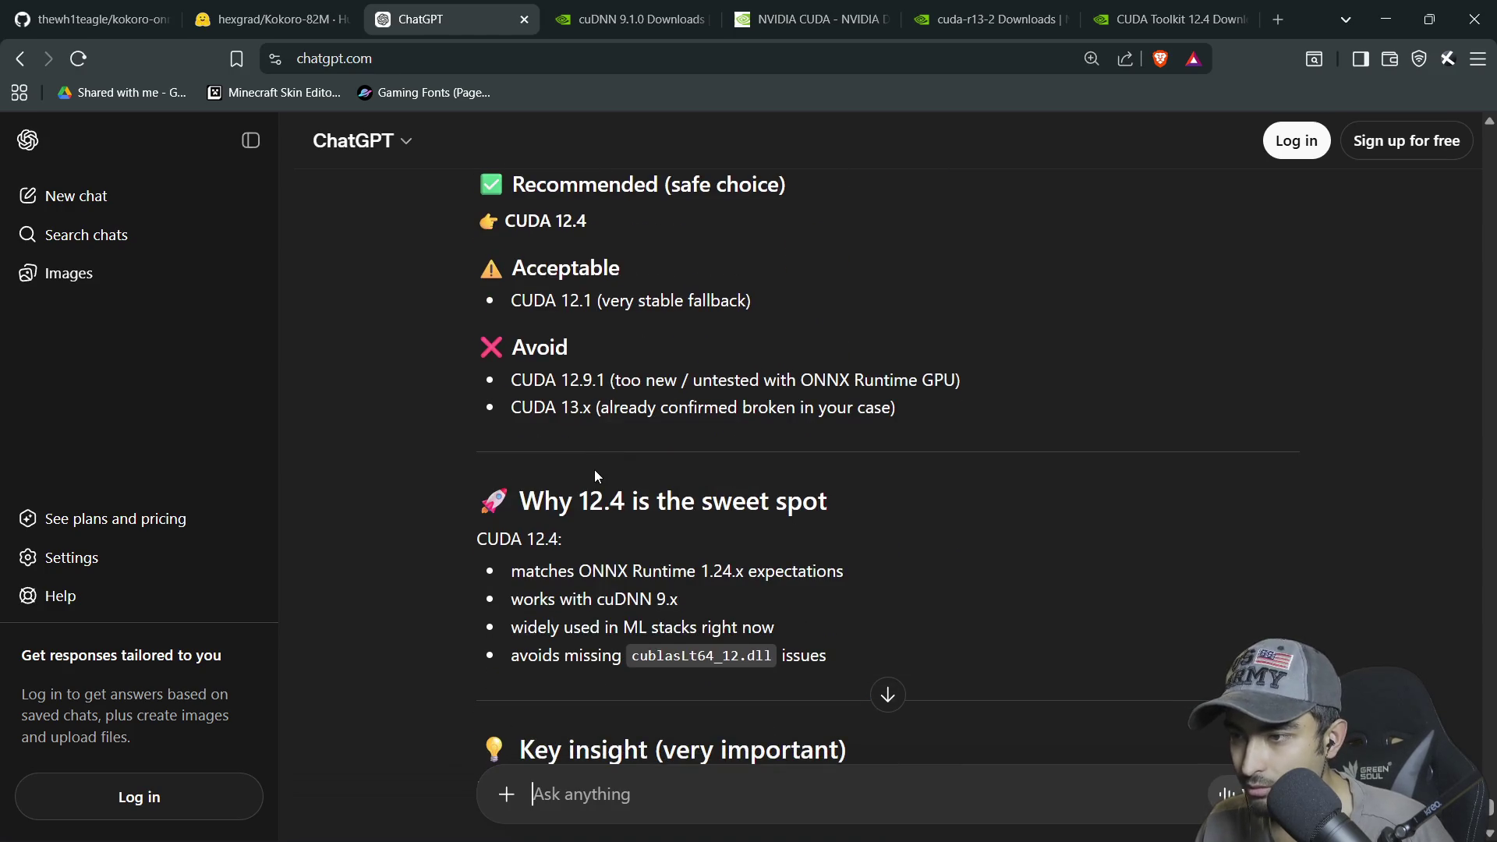
scroll(595, 471, down, 4)
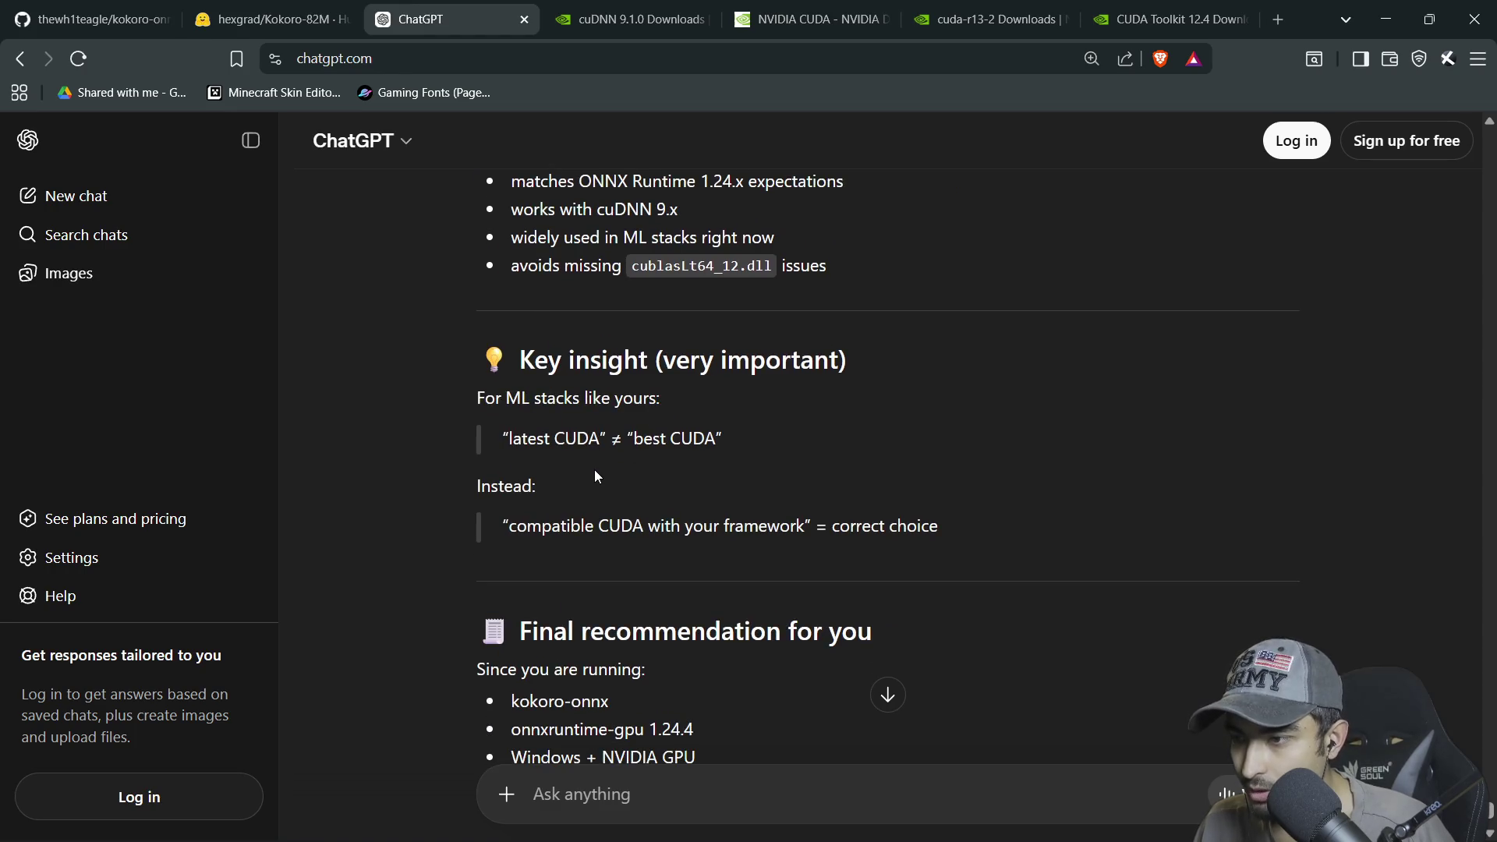
scroll(596, 476, down, 3)
scroll(596, 469, down, 2)
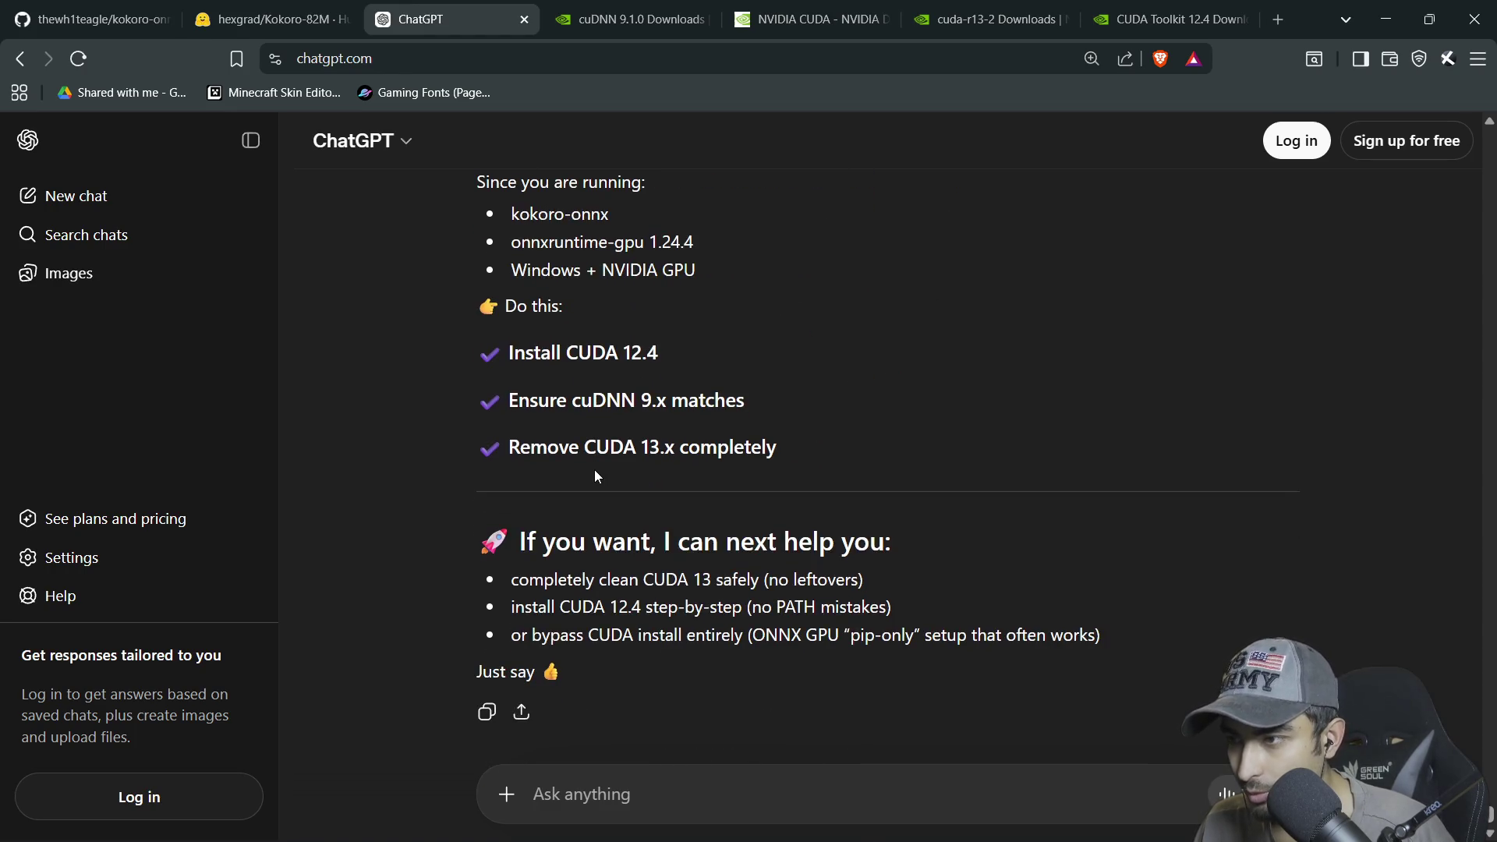
scroll(594, 469, down, 1)
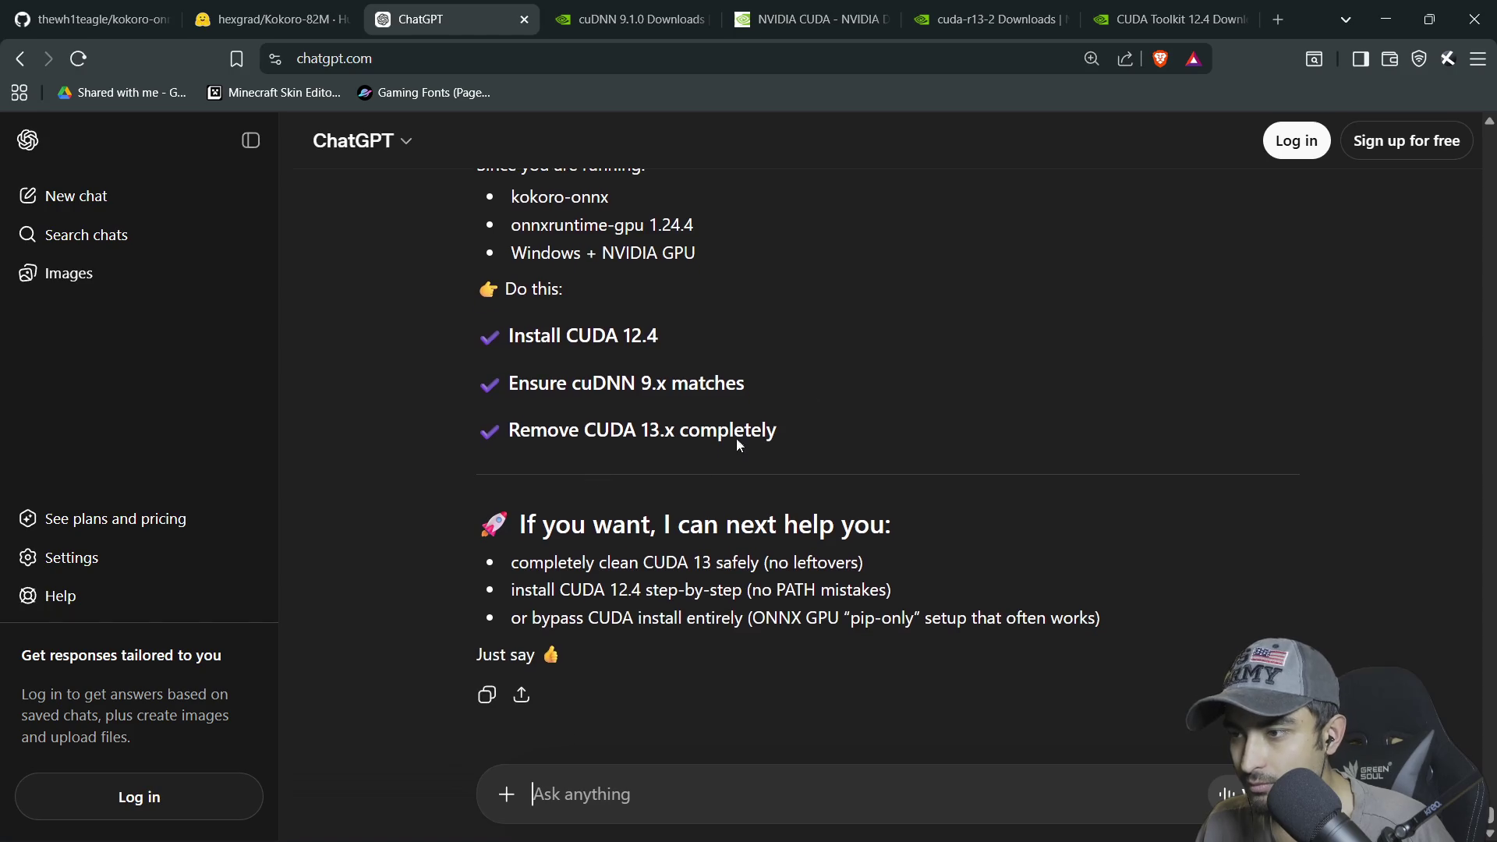
Choose Windows, x86_64, 11, exe (local) and save the 3.0 GB CUDA 12.4 installer to Downloads
click(1148, 26)
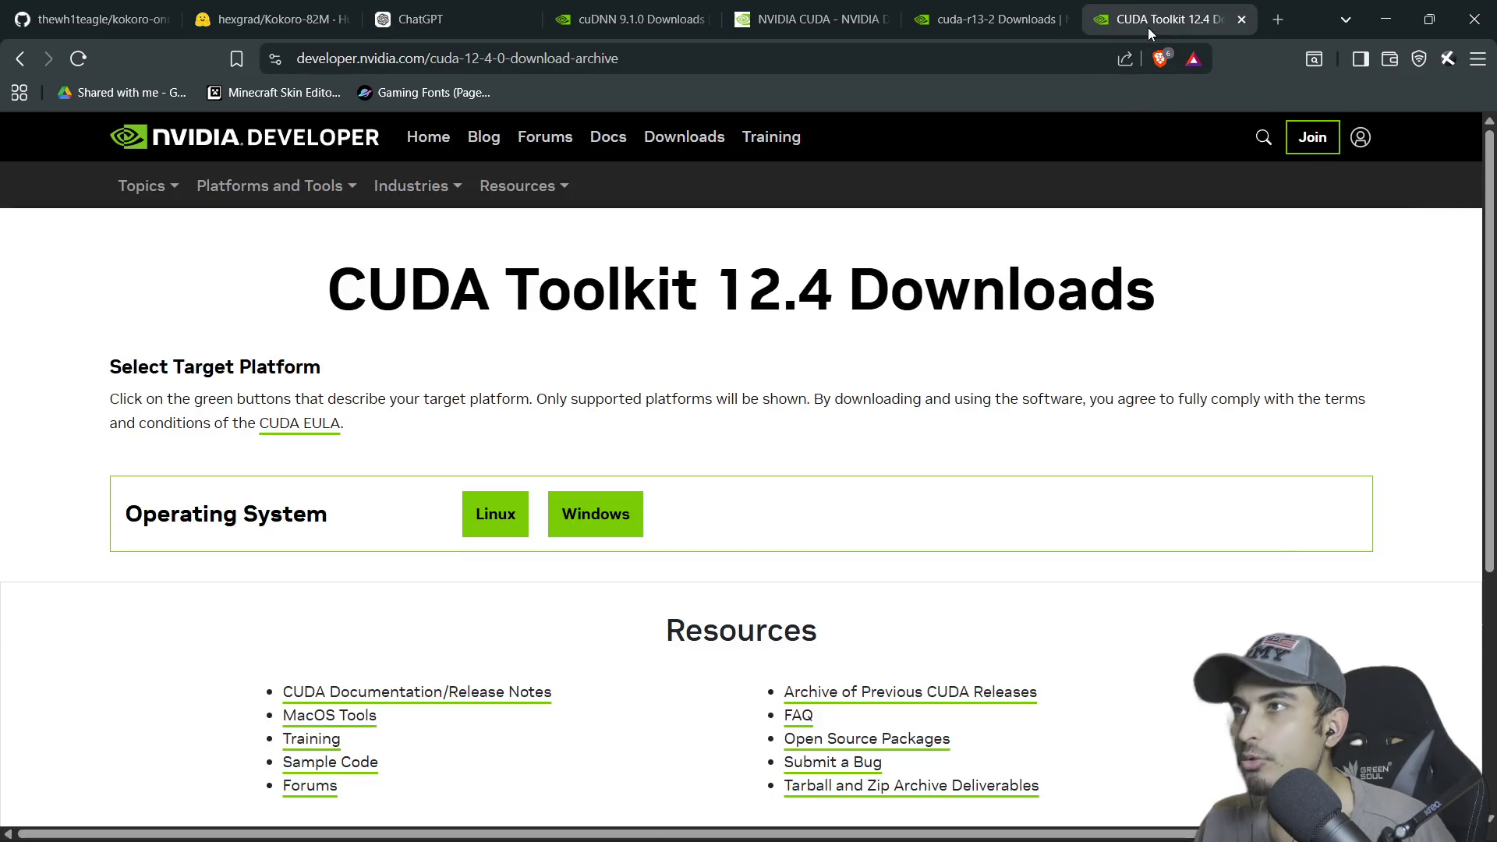
click(574, 521)
click(503, 581)
click(548, 648)
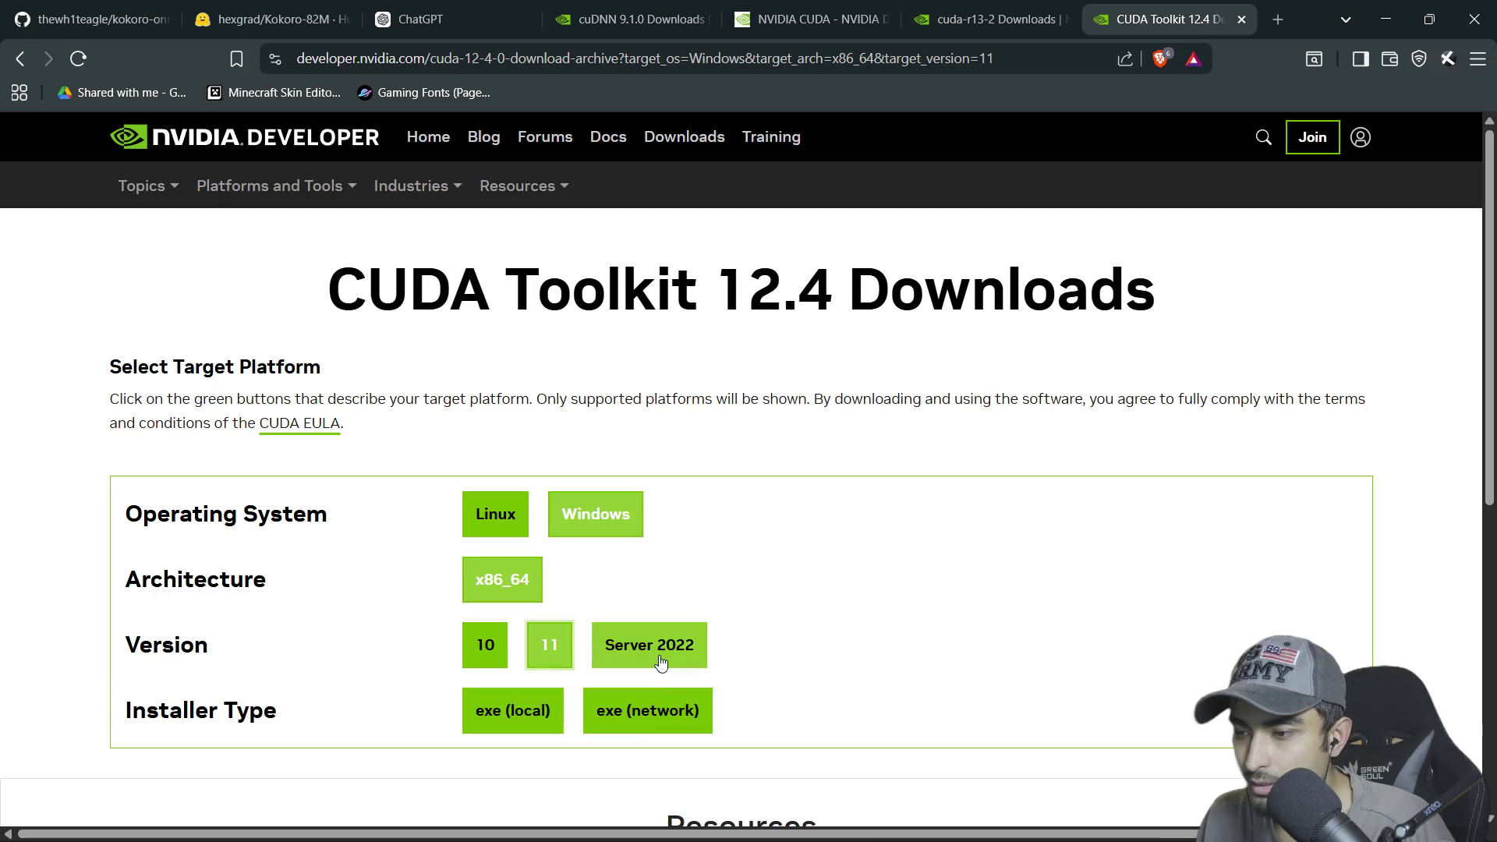
click(513, 718)
click(1185, 629)
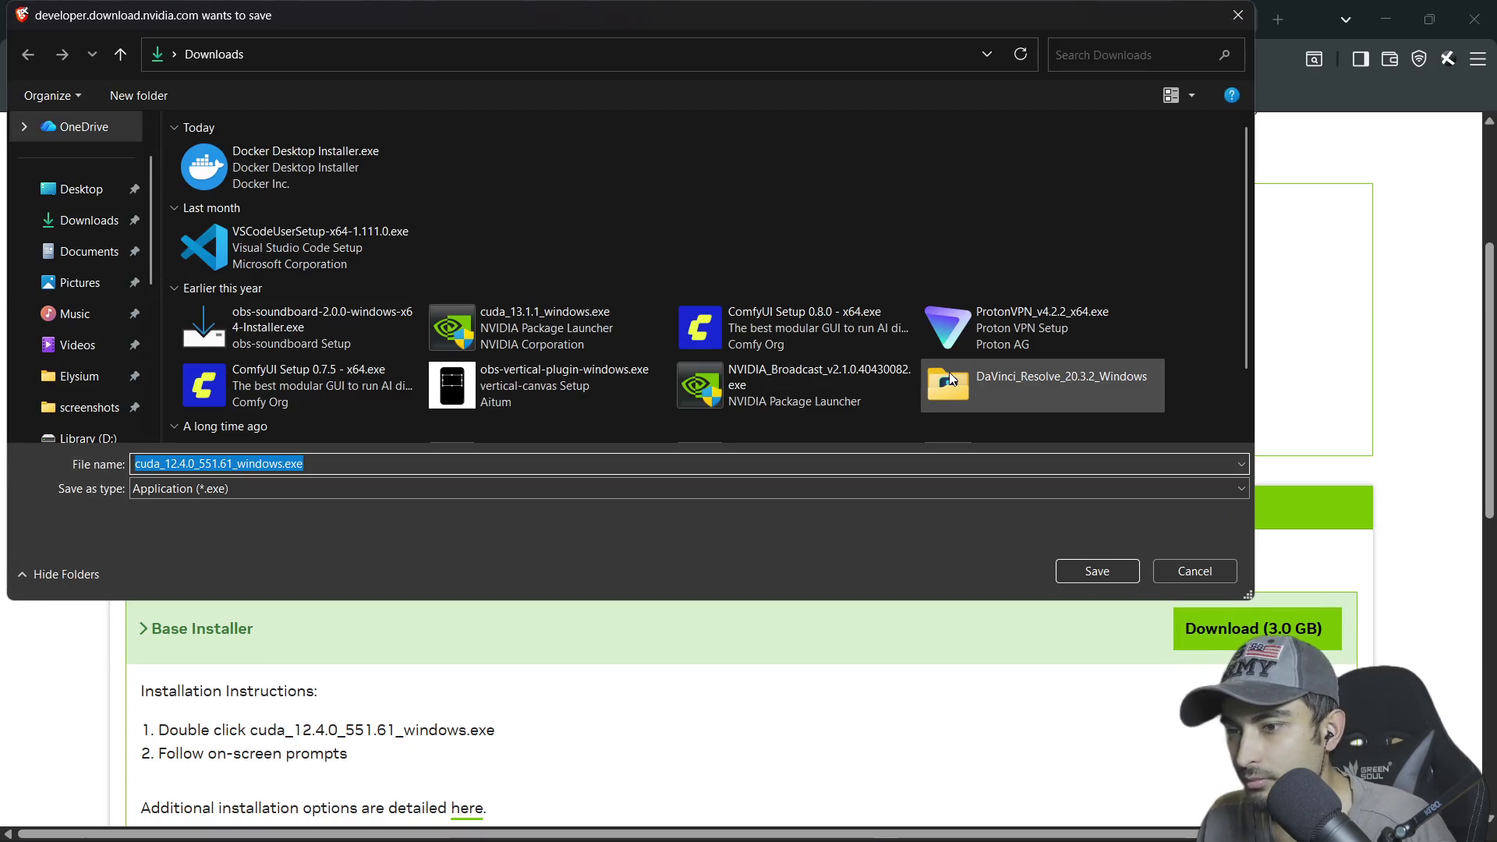
click(1099, 576)
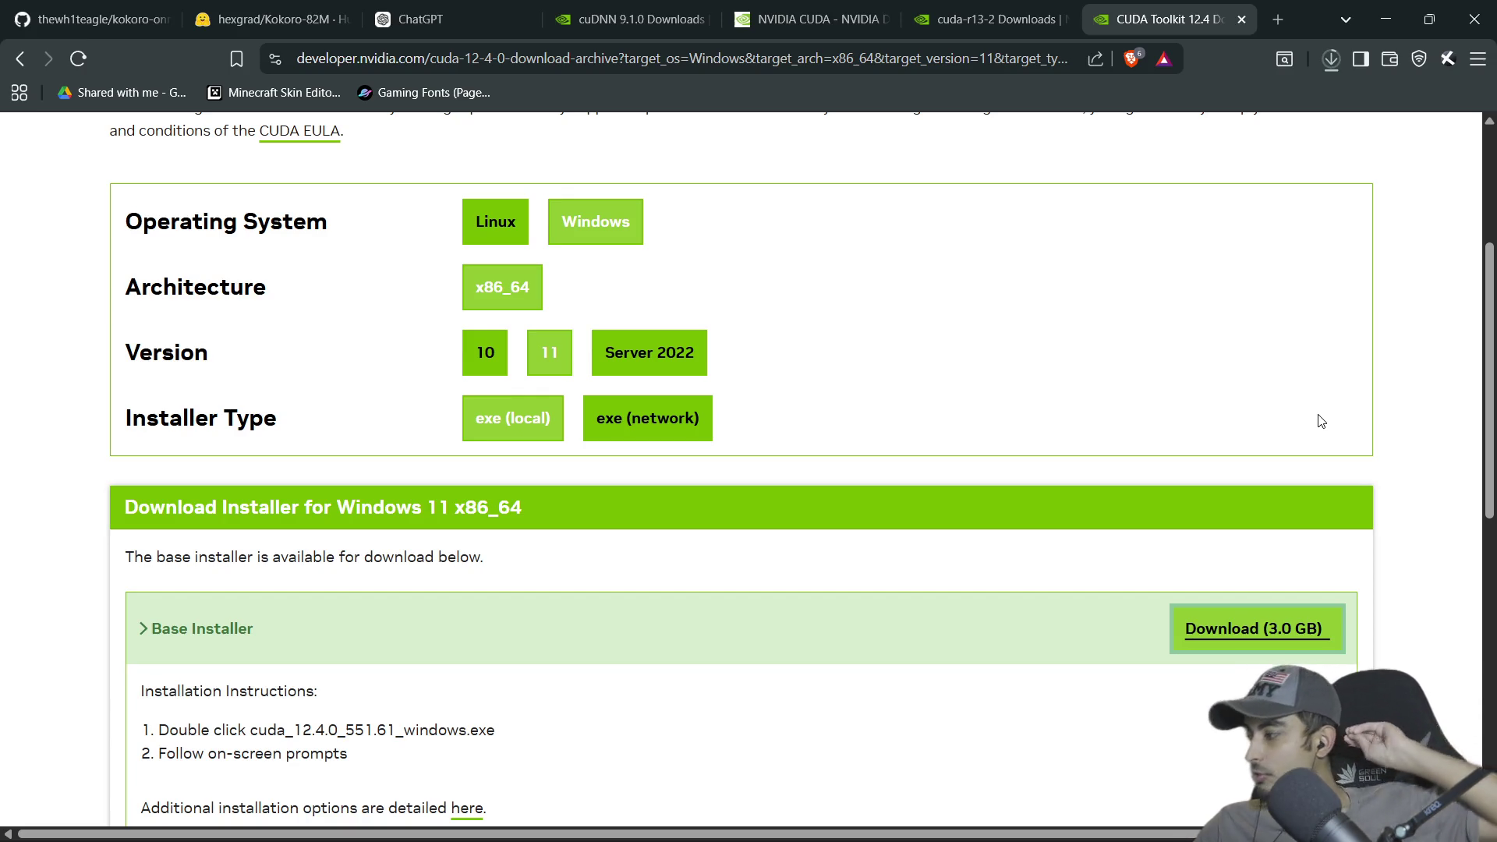
Check cuda_12.4.0_551.61_windows.exe download progress in the browser's recent downloads
click(1331, 61)
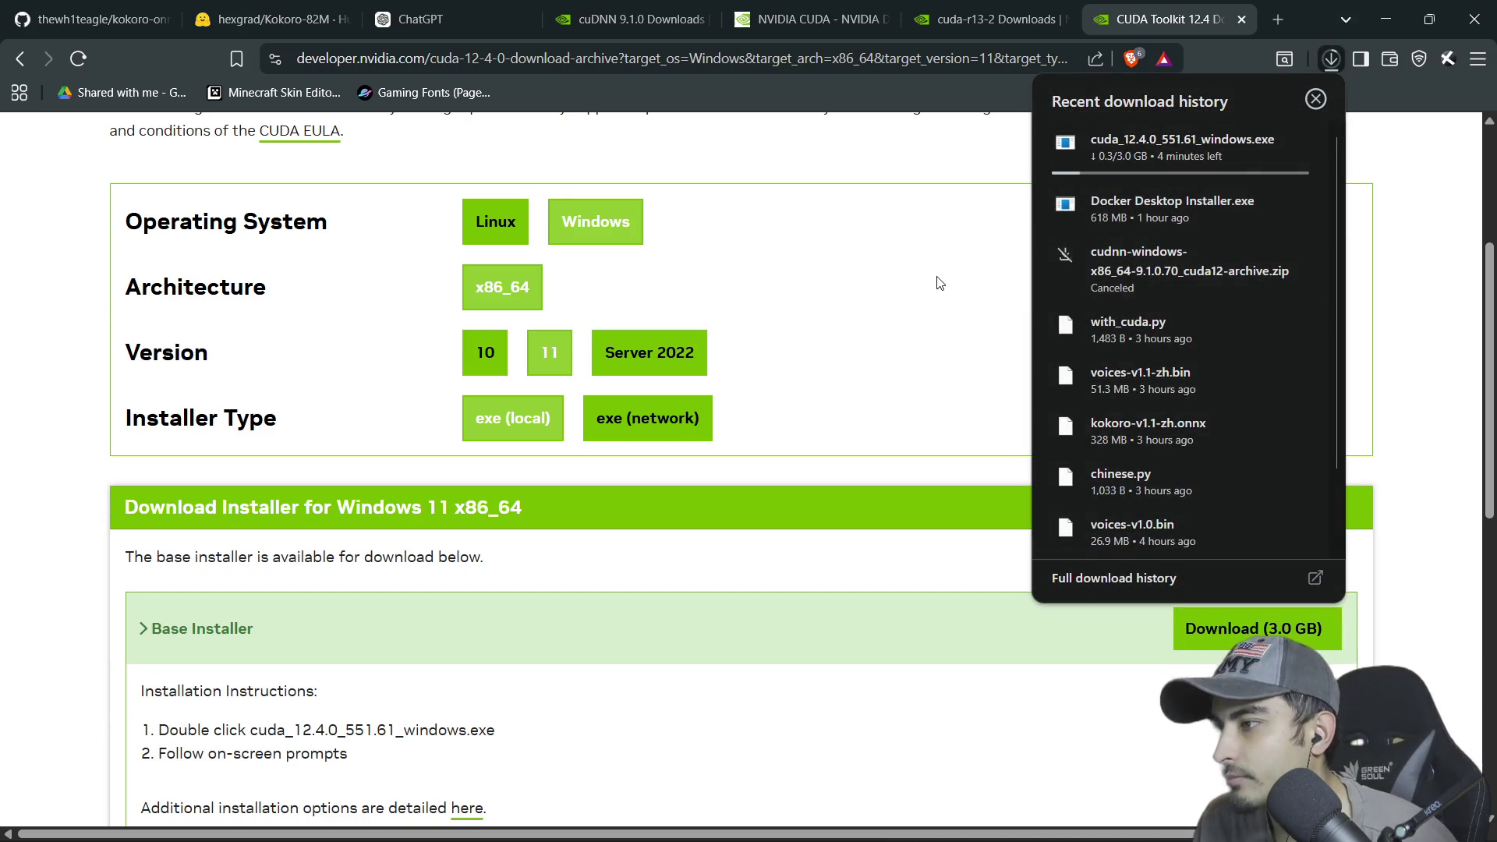